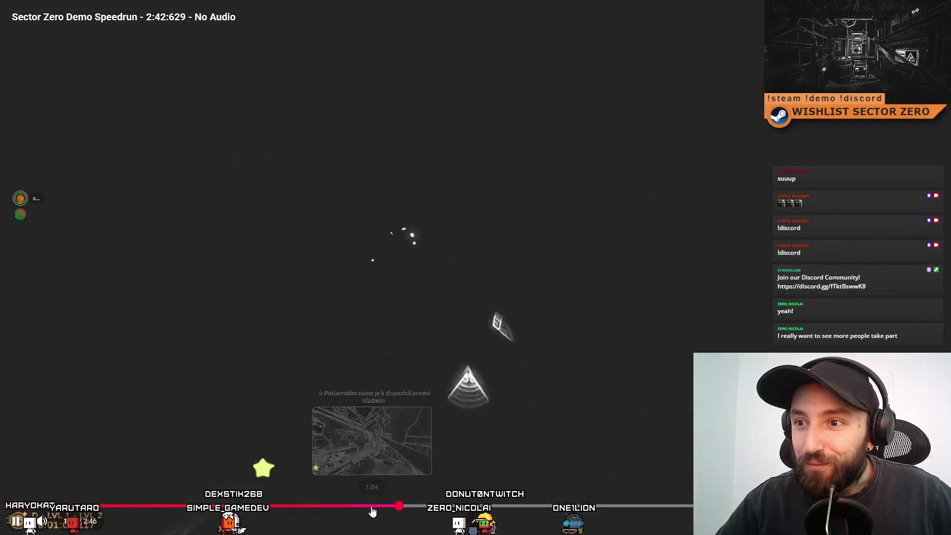
Rewind the fullscreen Sector Zero speedrun video to about 1:04 and let it play
left_click(373, 508)
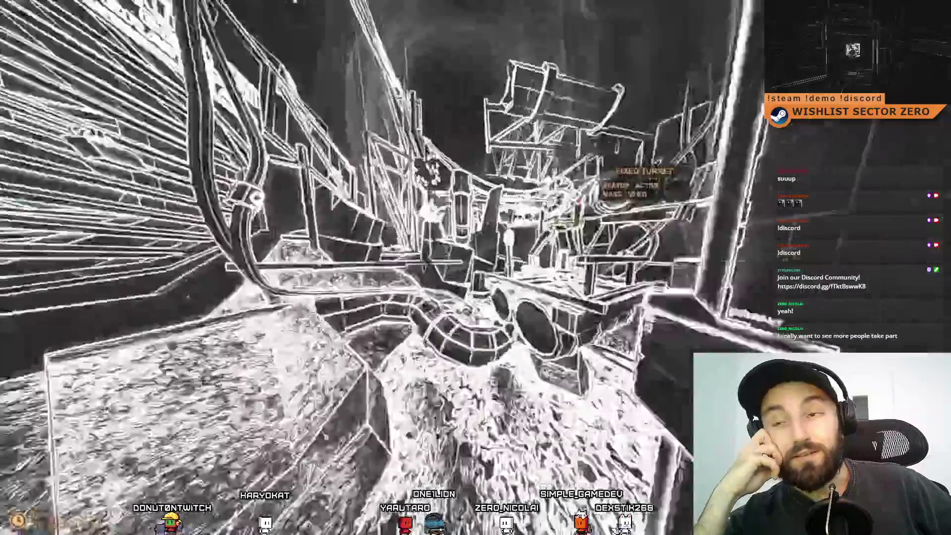
Skip ahead to the video's 2:46 end, then exit fullscreen to the windowed watch page
key("e")
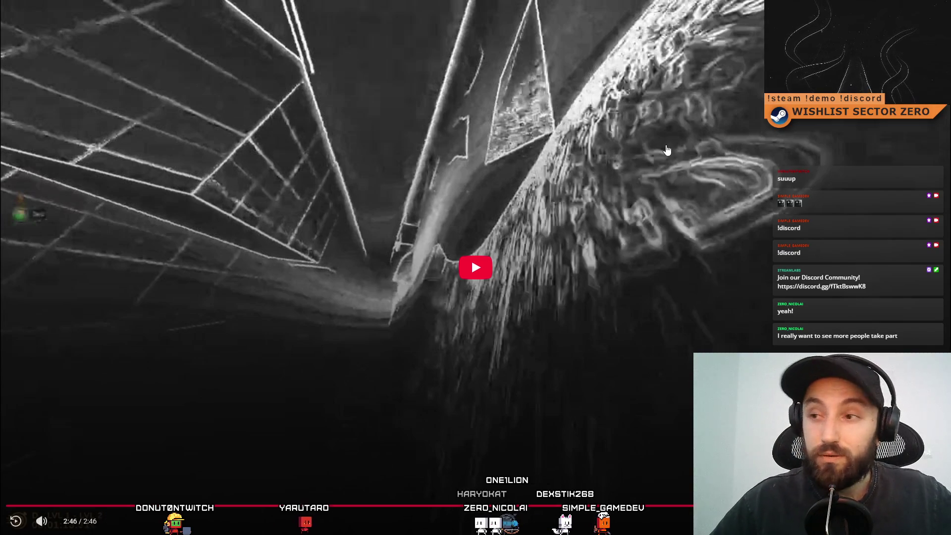
key("Escape")
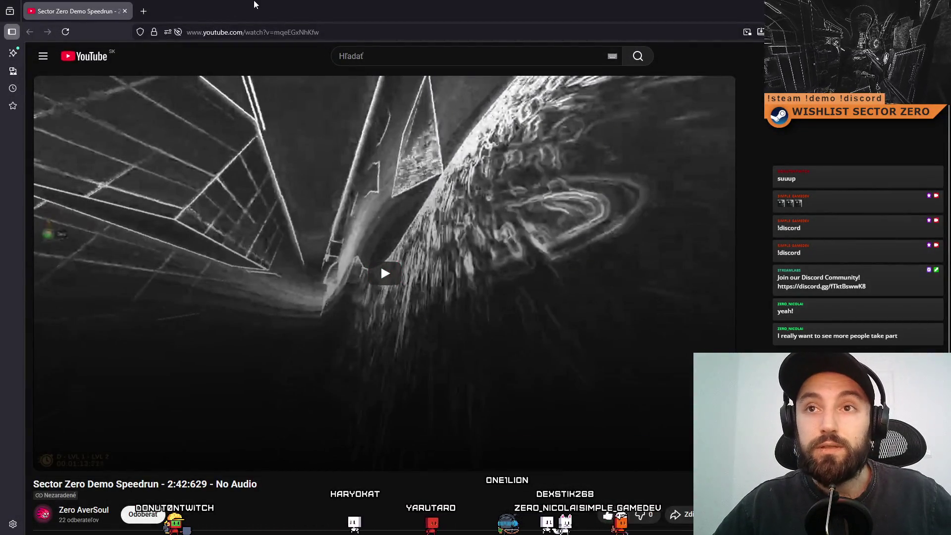
Un-maximize and close the YouTube browser window, then switch to the Reddit competition post
mouse_move(255, 4)
left_mouse_down()
mouse_move(295, 82)
mouse_move(280, 73)
mouse_move(447, 73)
mouse_move(329, 58)
left_mouse_up()
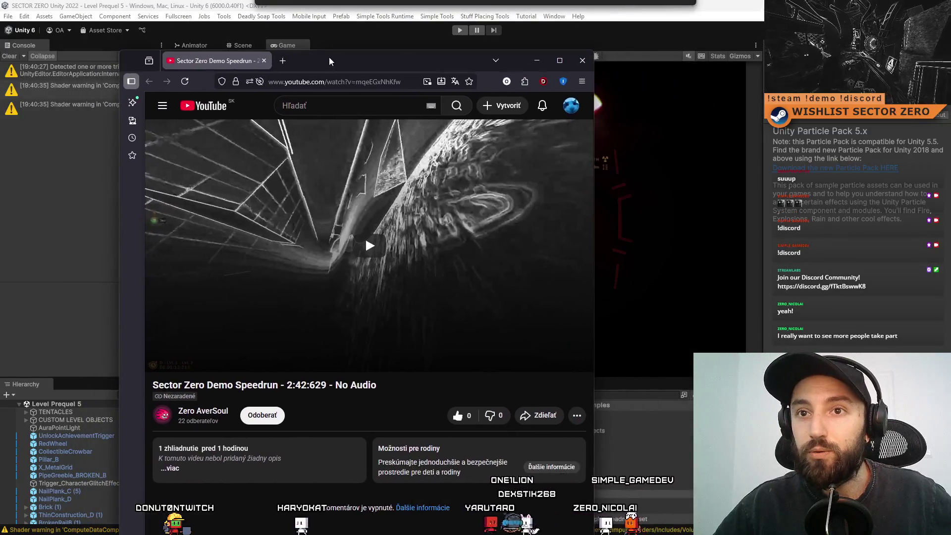
left_click(582, 62)
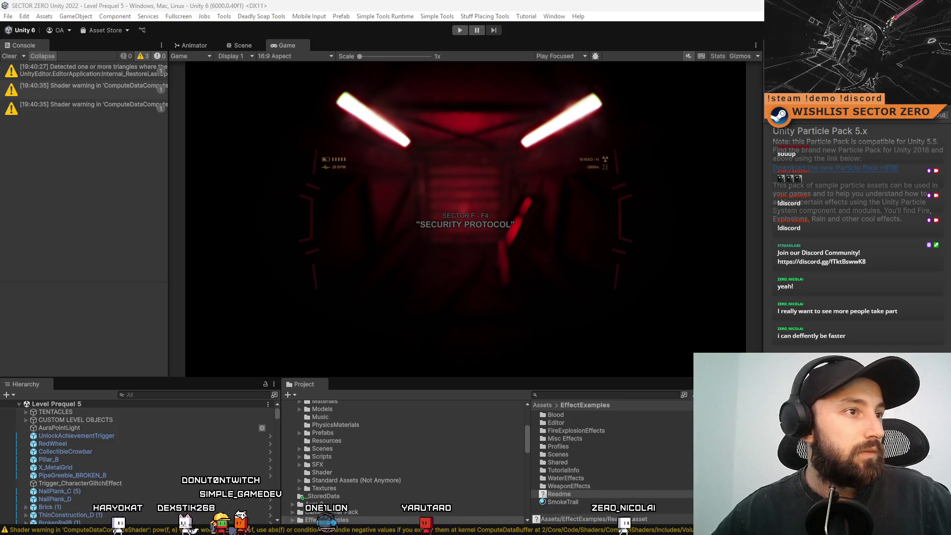
key("alt+Tab")
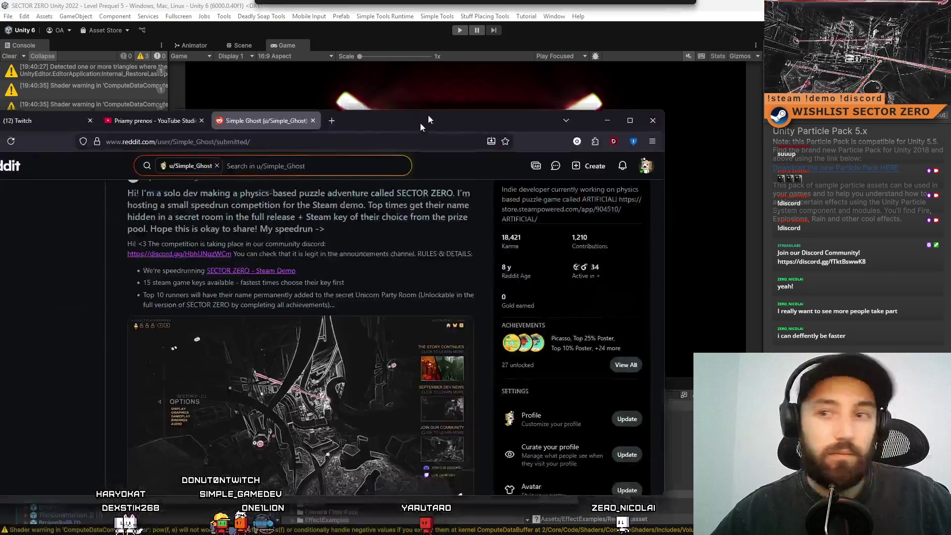
Scroll through the r/speedrun SECTOR ZERO competition post, then bring up Discord's monorail channel
scroll(357, 436, "up", 1)
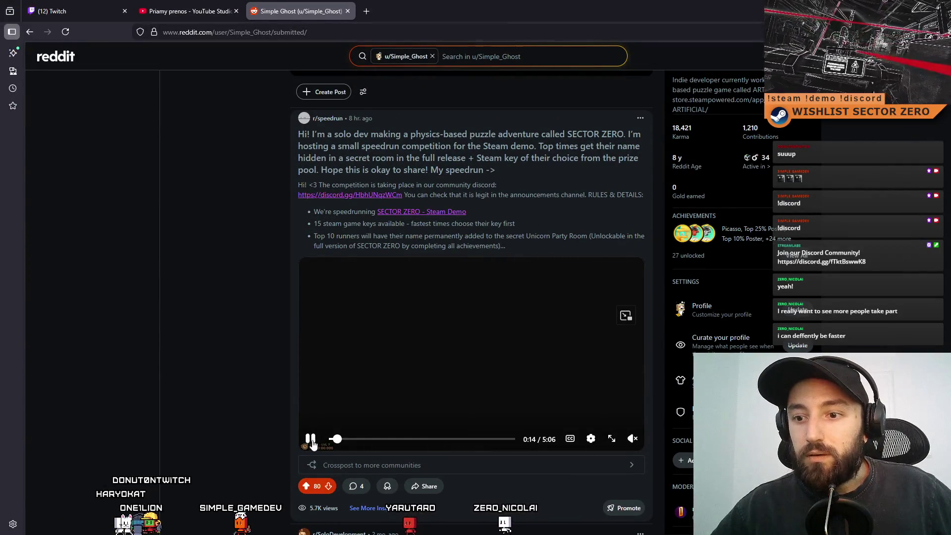
scroll(380, 367, "up", 1)
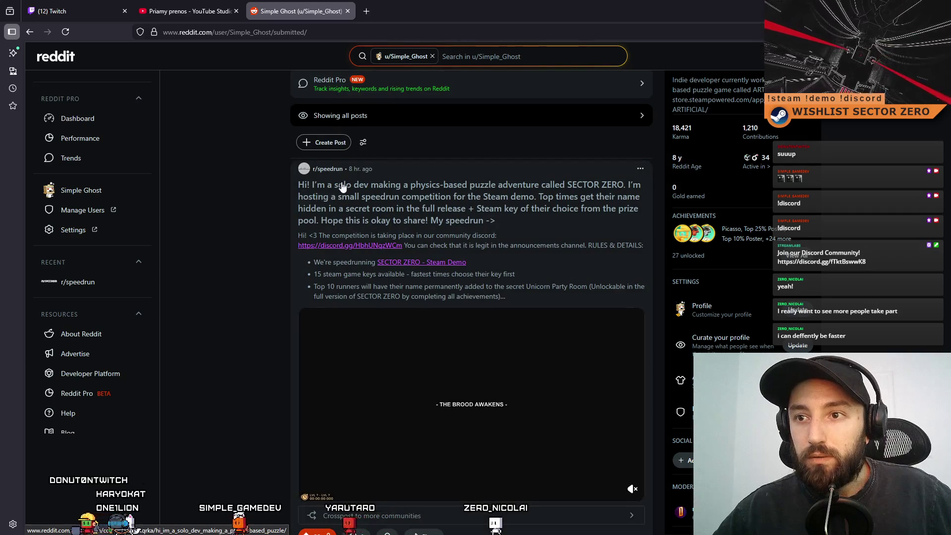
scroll(473, 294, "down", 2)
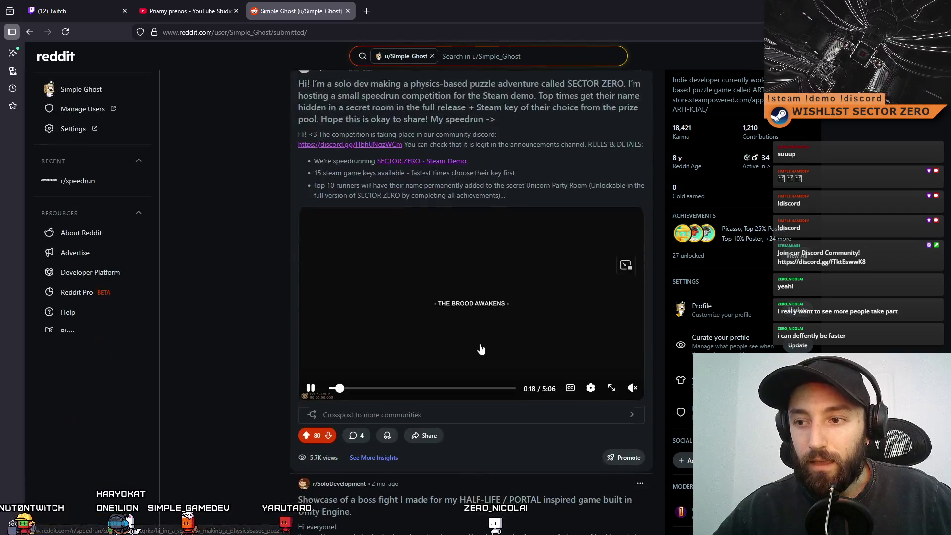
scroll(473, 224, "up", 1)
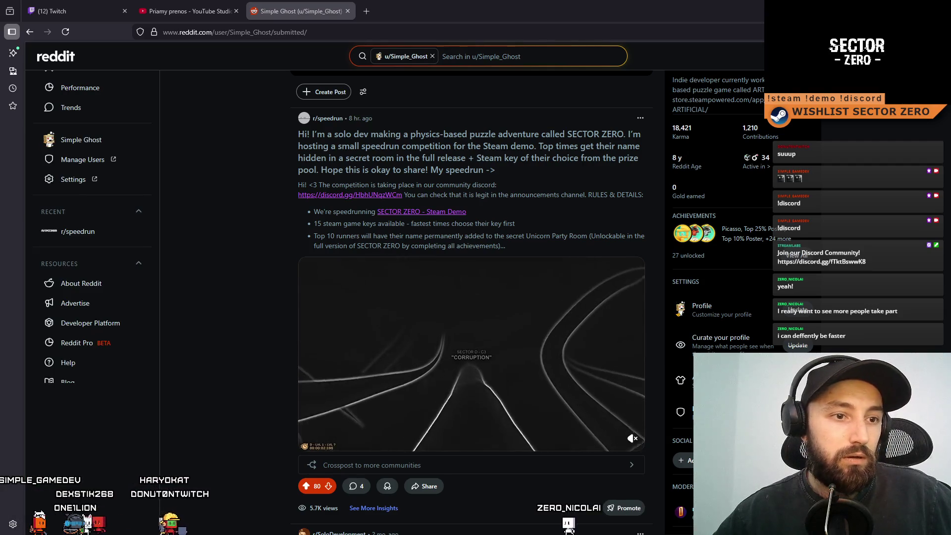
key("alt+Tab")
left_click(359, 193)
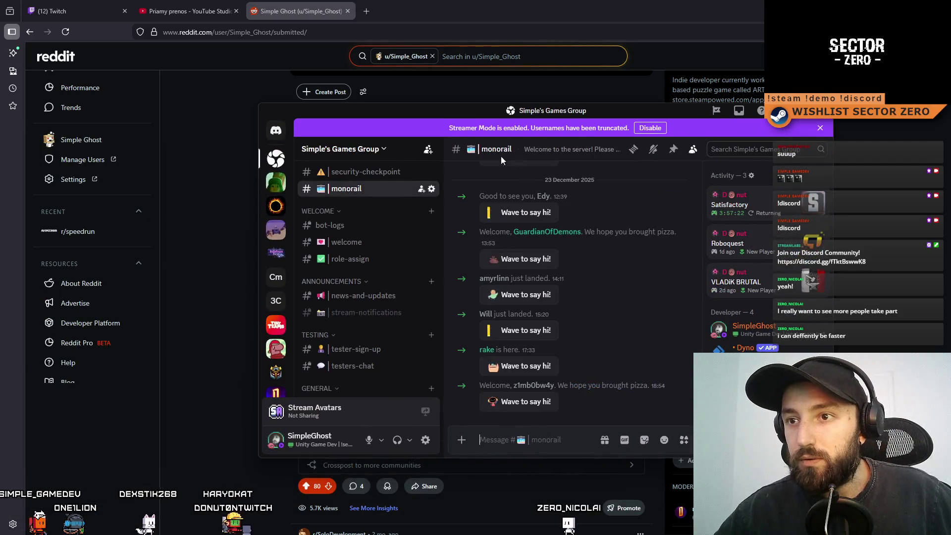
Move the Discord window up-left and scroll through the monorail welcome messages
left_click_drag(475, 112, 360, 88)
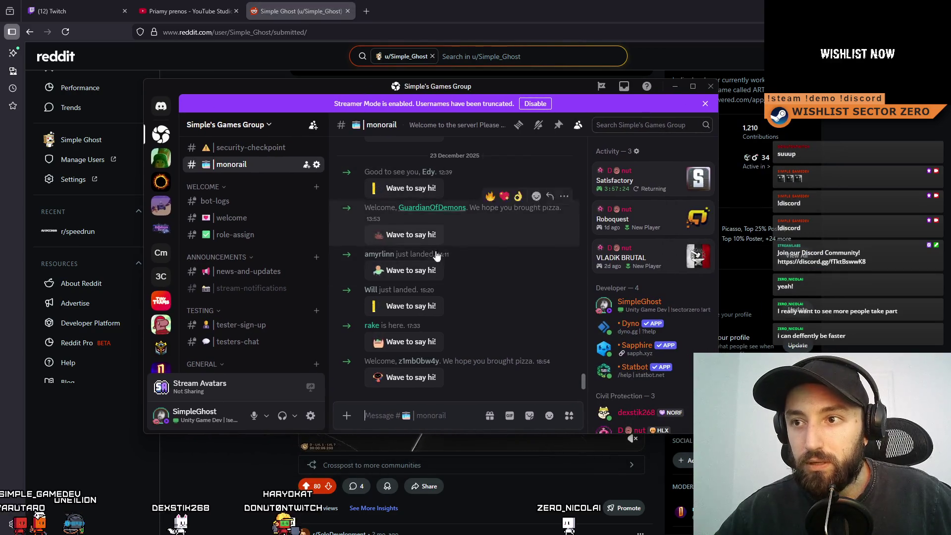
scroll(441, 267, "up", 2)
scroll(465, 261, "down", 2)
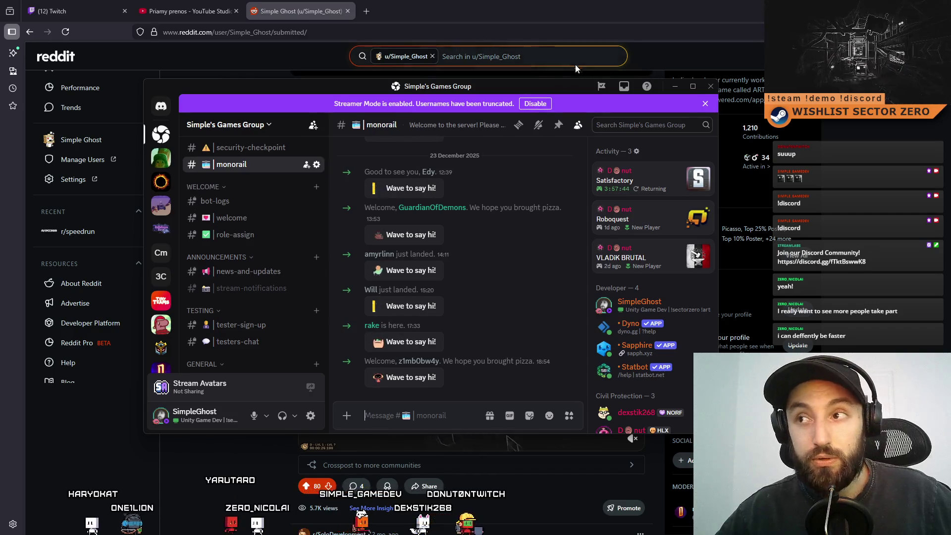
Move Discord back down-right, return to Unity, and clear the console warnings
mouse_move(548, 90)
left_mouse_down()
mouse_move(611, 108)
mouse_move(575, 109)
mouse_move(950, 114)
left_mouse_up()
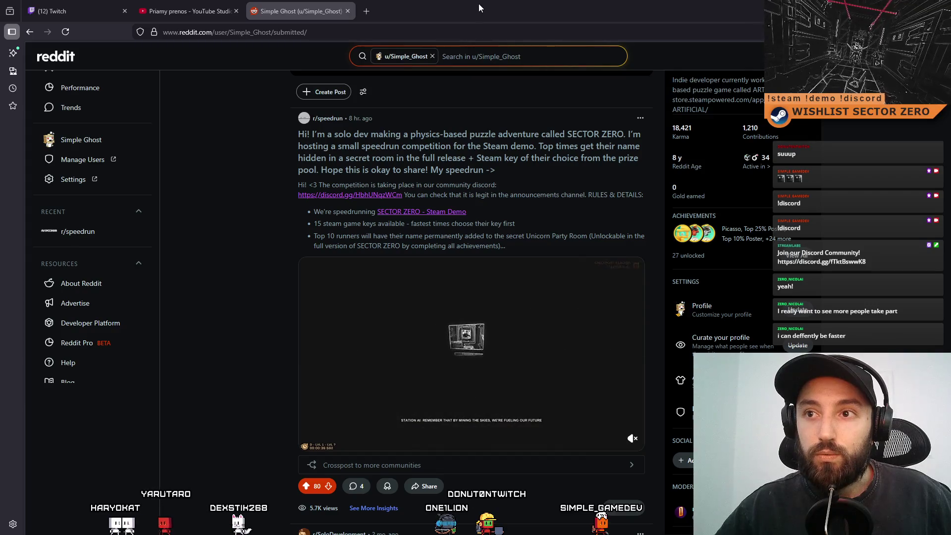
key("alt+Tab")
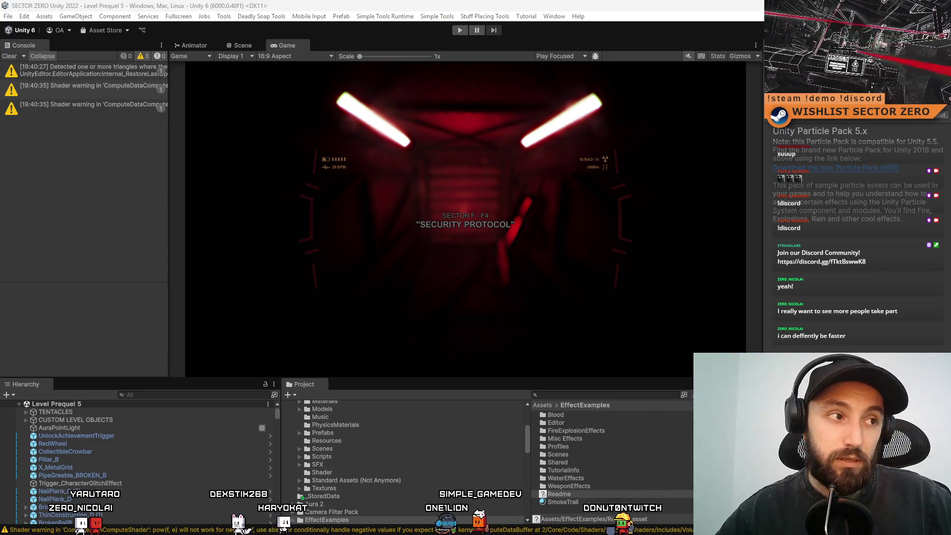
left_click(10, 56)
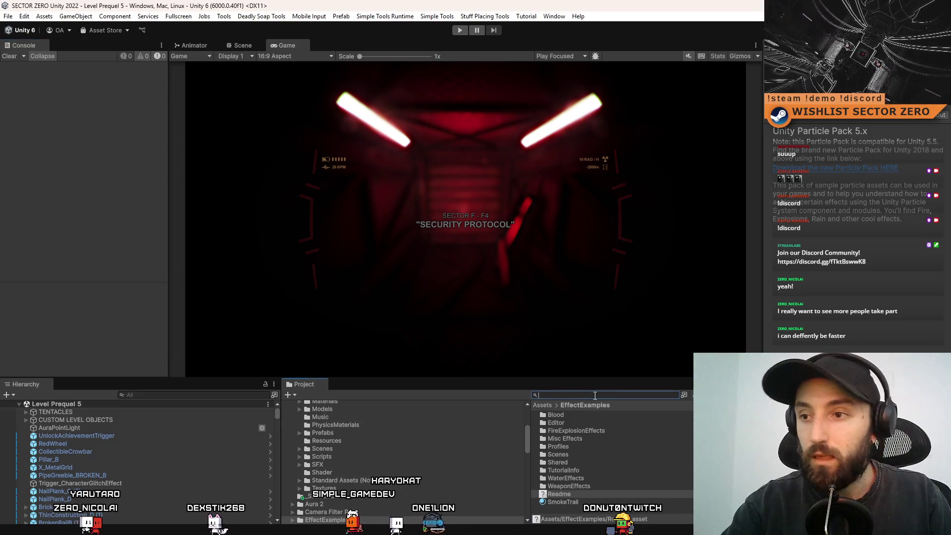
Search 'init' in Project, open the Menu_DataInit scene and run it in Play mode
type("init")
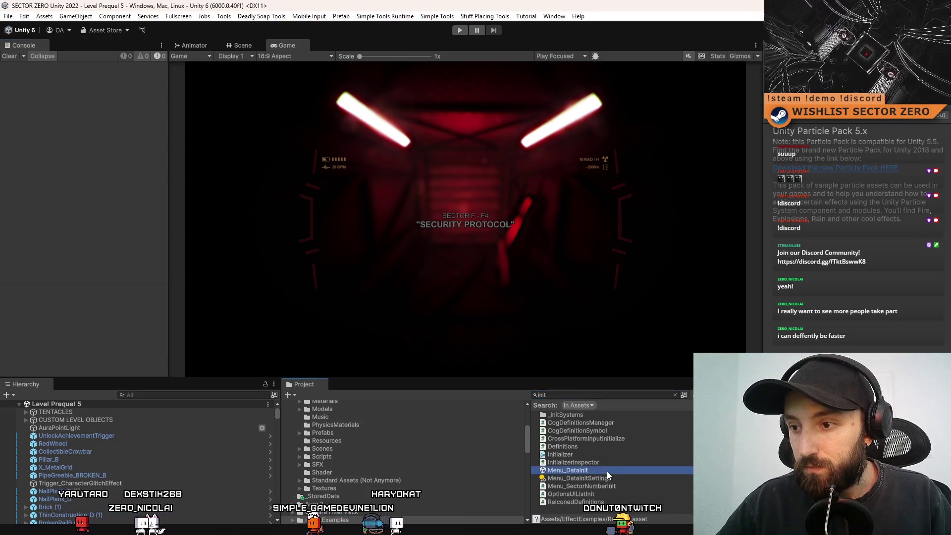
double_click(607, 471)
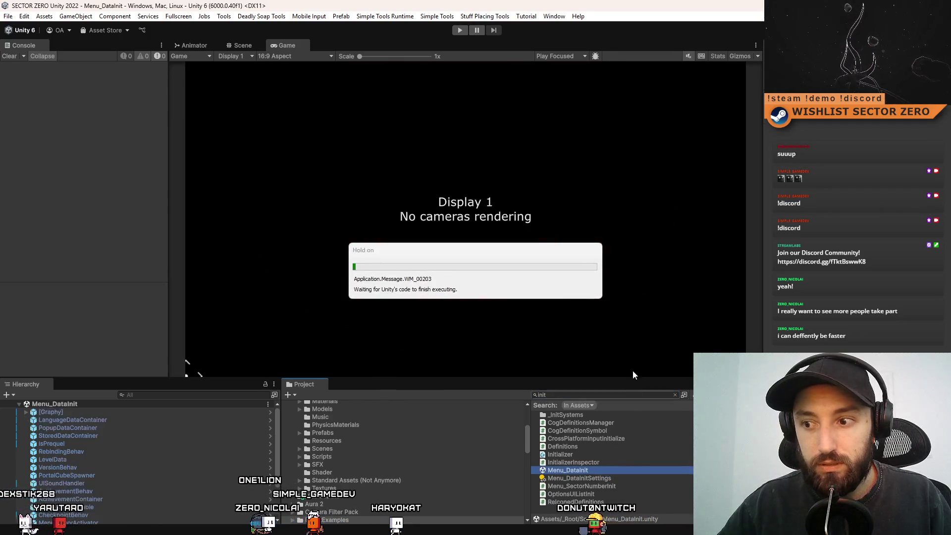
left_click(460, 31)
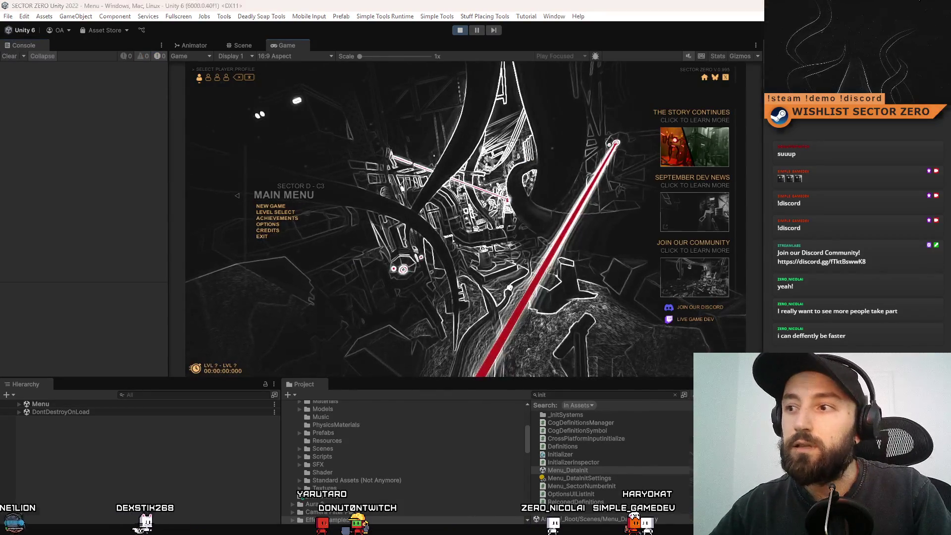
key("F10")
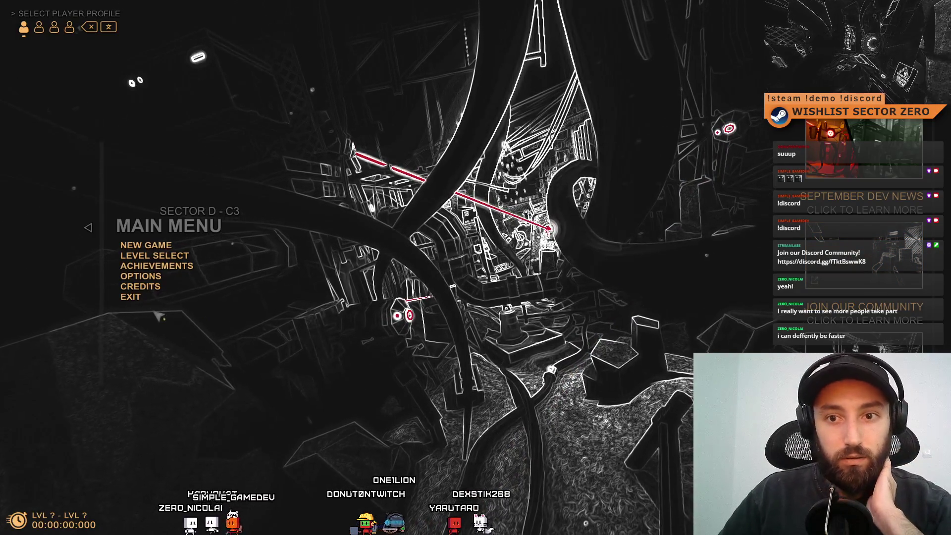
key("F11")
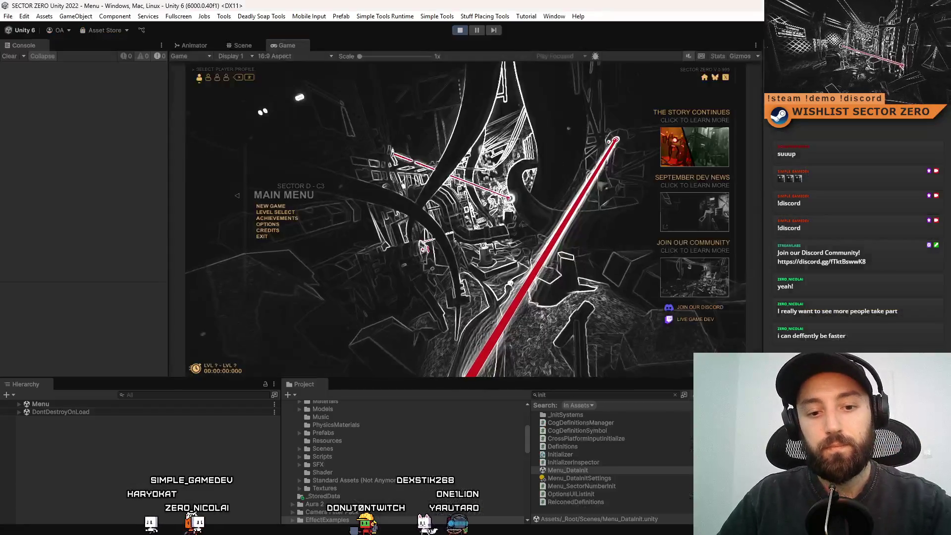
Stop Play mode and bring forward the Steamworks SECTOR ZERO Demo admin page
left_click(460, 30)
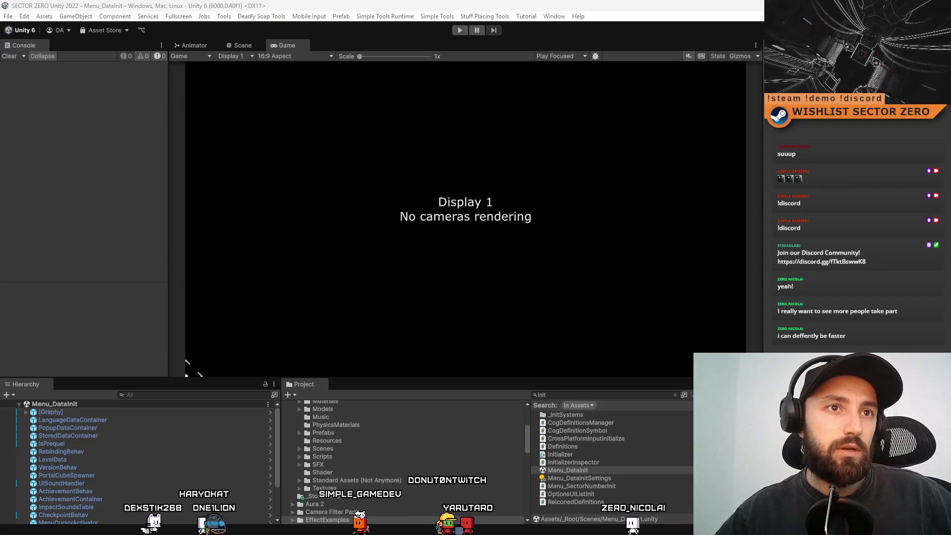
mouse_move(0, 132)
left_mouse_down()
mouse_move(575, 132)
mouse_move(569, 115)
mouse_move(641, 10)
left_mouse_up()
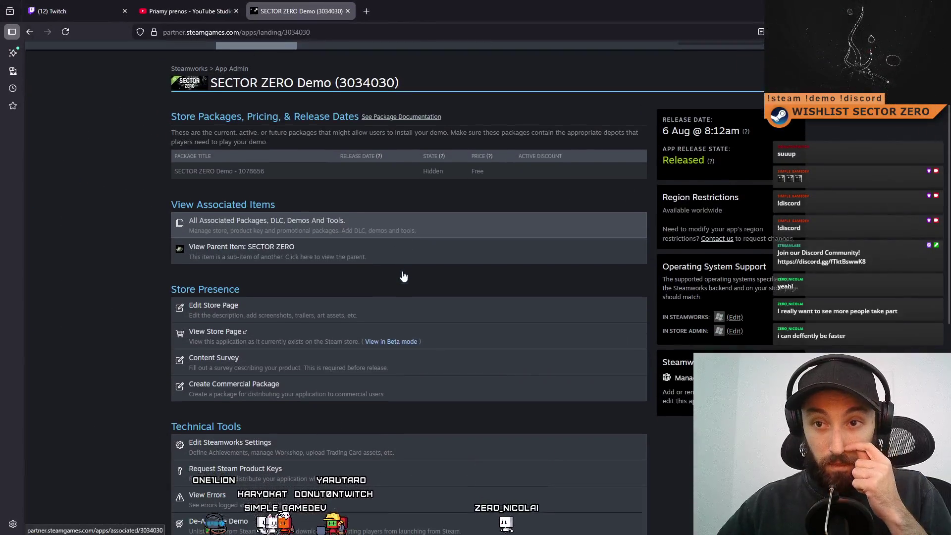
Scroll through the SECTOR ZERO Demo (3034030) App Admin landing page
scroll(296, 297, "down", 2)
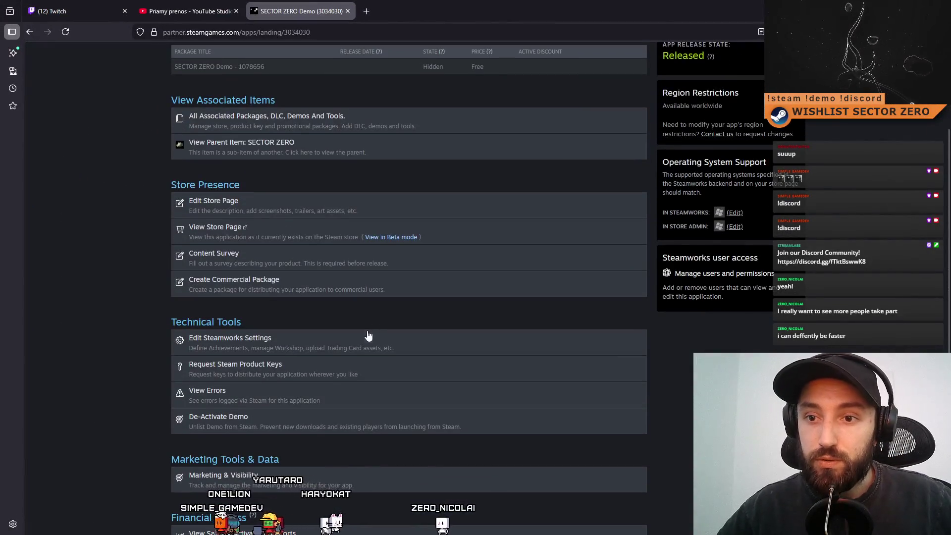
scroll(367, 317, "down", 4)
scroll(375, 314, "up", 7)
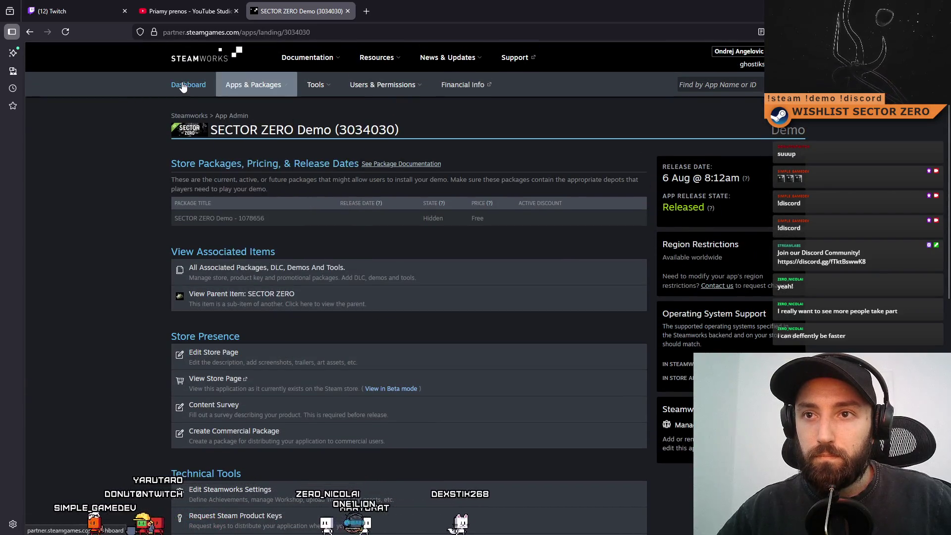
scroll(359, 314, "down", 2)
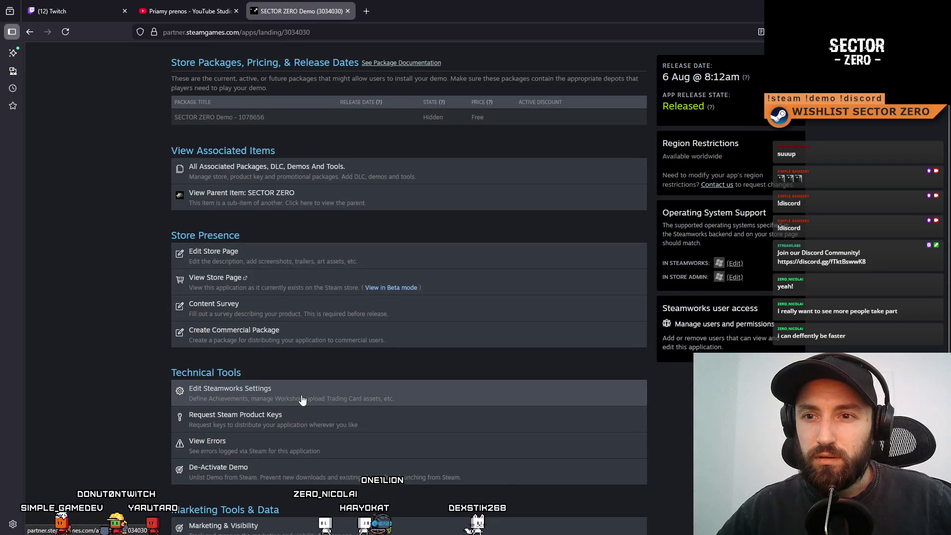
Open the demo's Builds page and review branches, with default on build 20647989
left_click(302, 399)
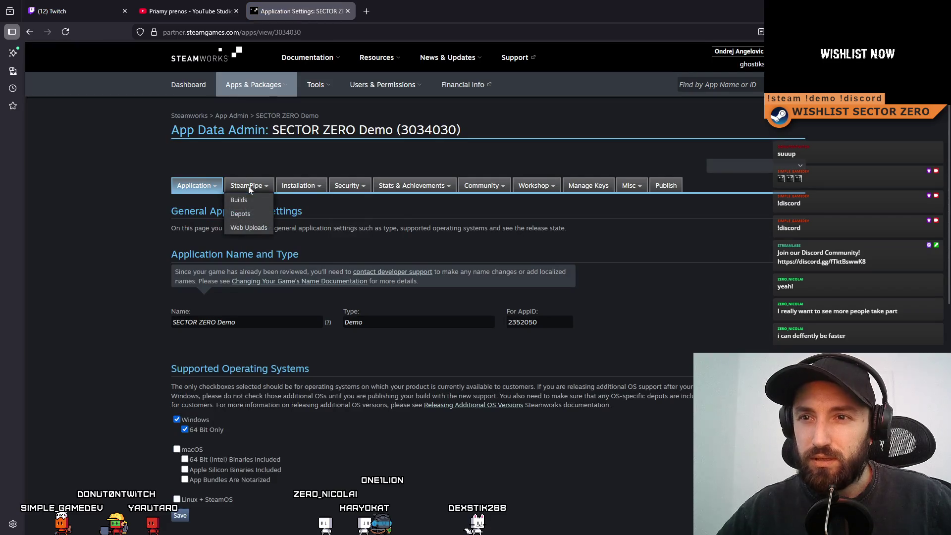
left_click(248, 201)
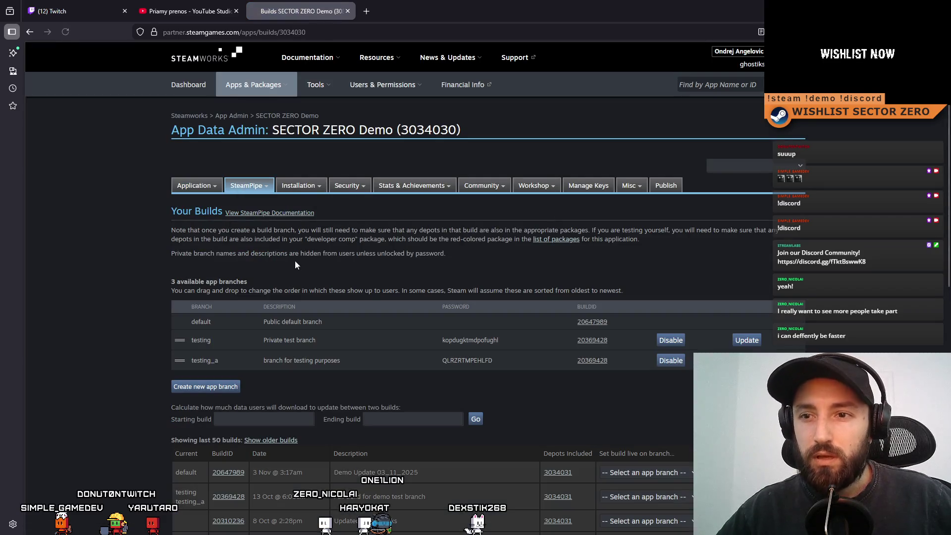
scroll(420, 268, "down", 3)
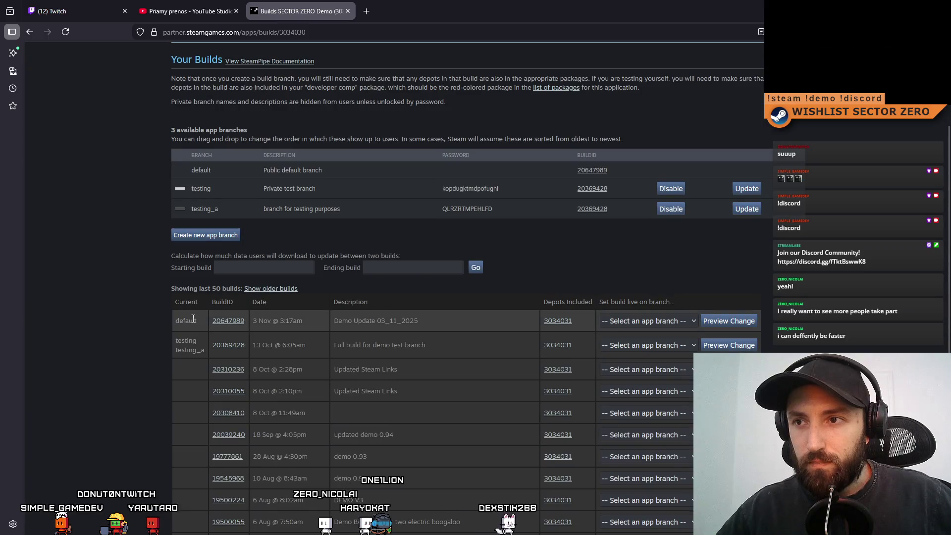
scroll(193, 319, "down", 2)
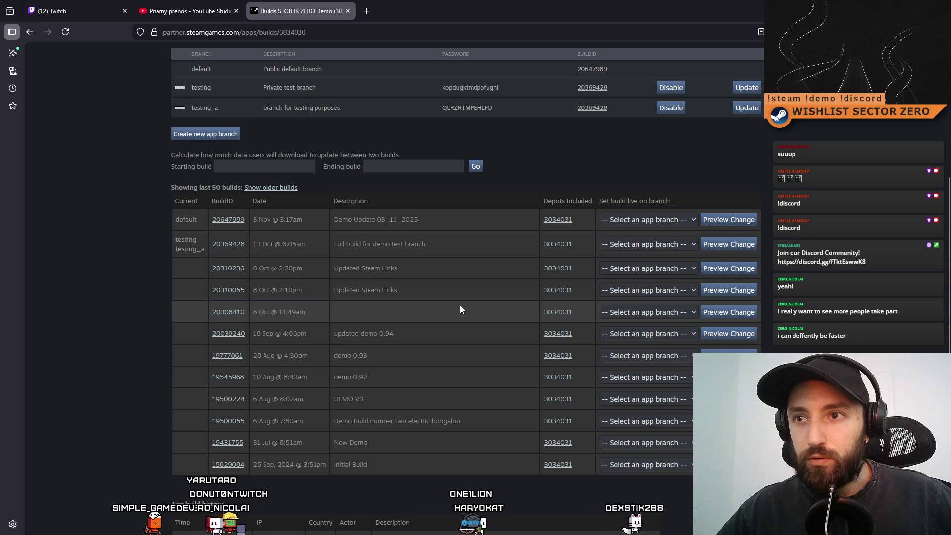
scroll(461, 310, "up", 1)
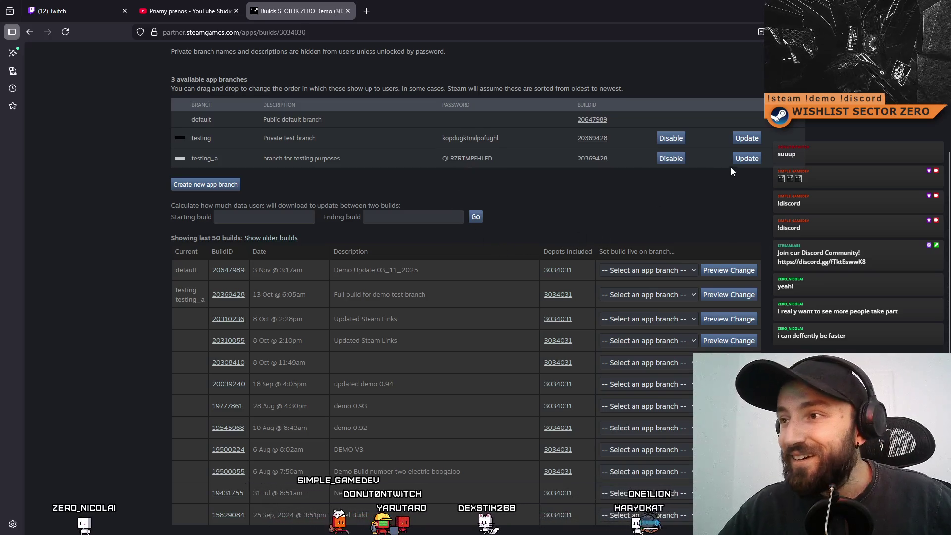
scroll(668, 189, "up", 2)
scroll(664, 233, "down", 1)
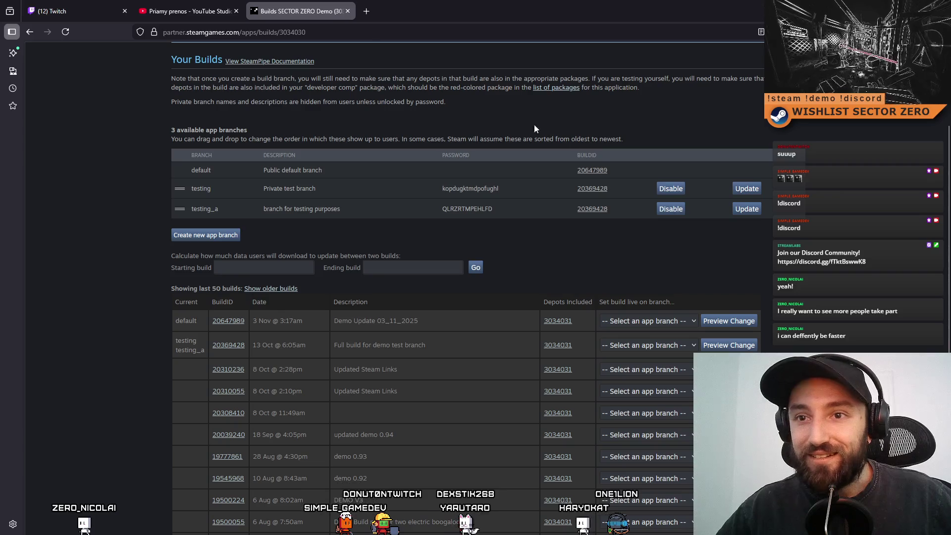
Disable and confirm the testing and testing_a branches so both drop to build 0
left_click(675, 188)
left_click(521, 305)
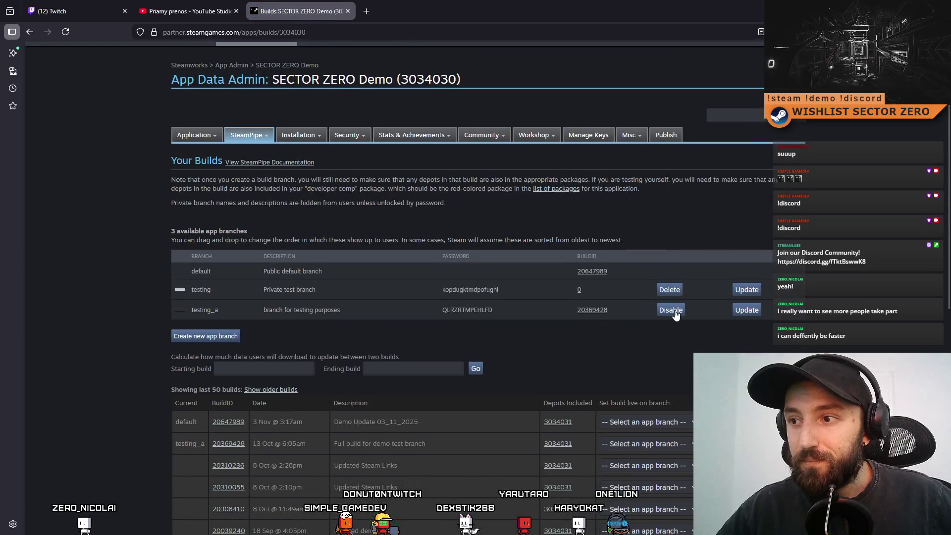
left_click(672, 310)
left_click(521, 305)
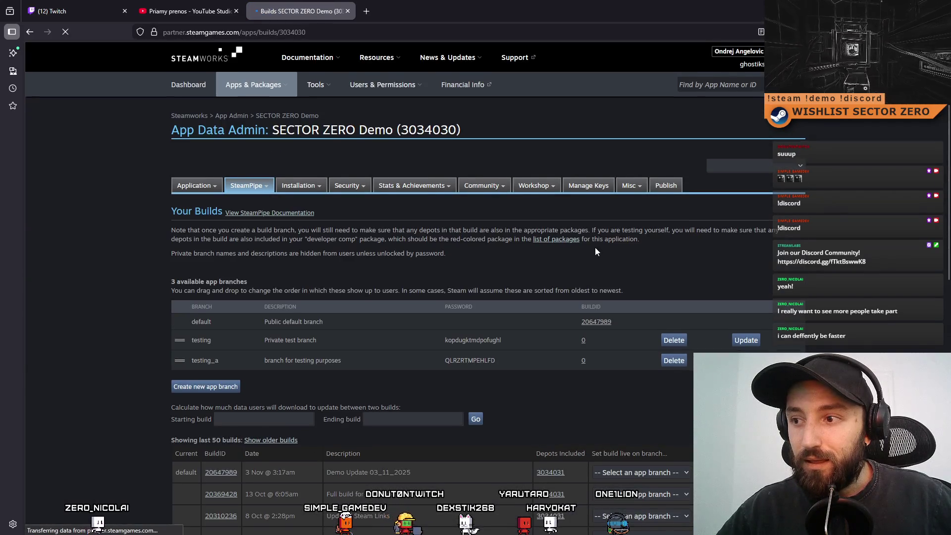
scroll(597, 247, "down", 3)
scroll(632, 206, "down", 3)
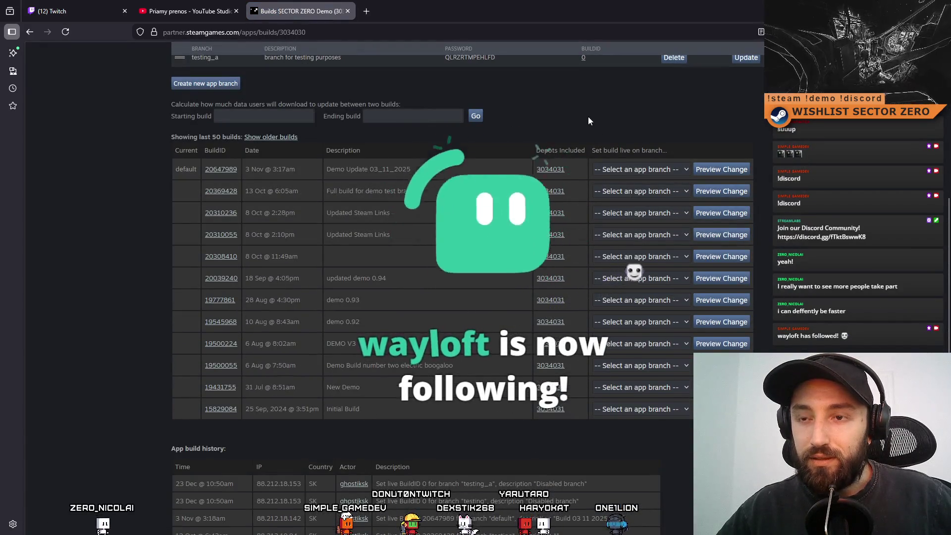
scroll(579, 205, "up", 2)
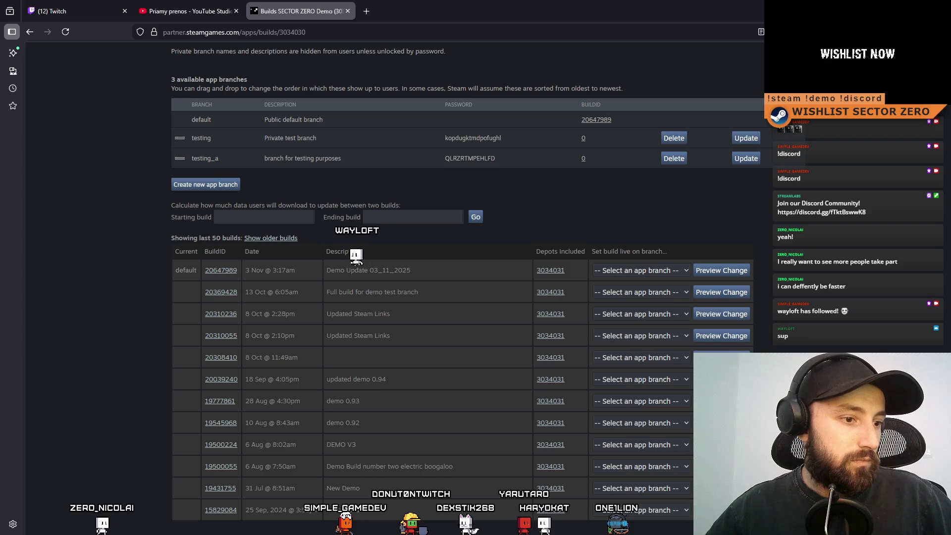
Switch to the Unity editor, then back to the Firefox Steamworks builds page
key("alt+Tab")
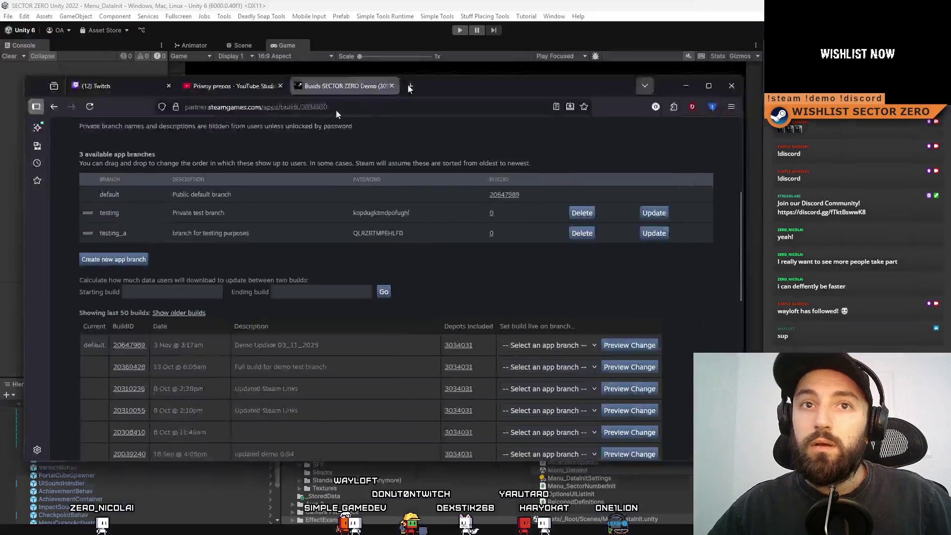
key("alt+Tab")
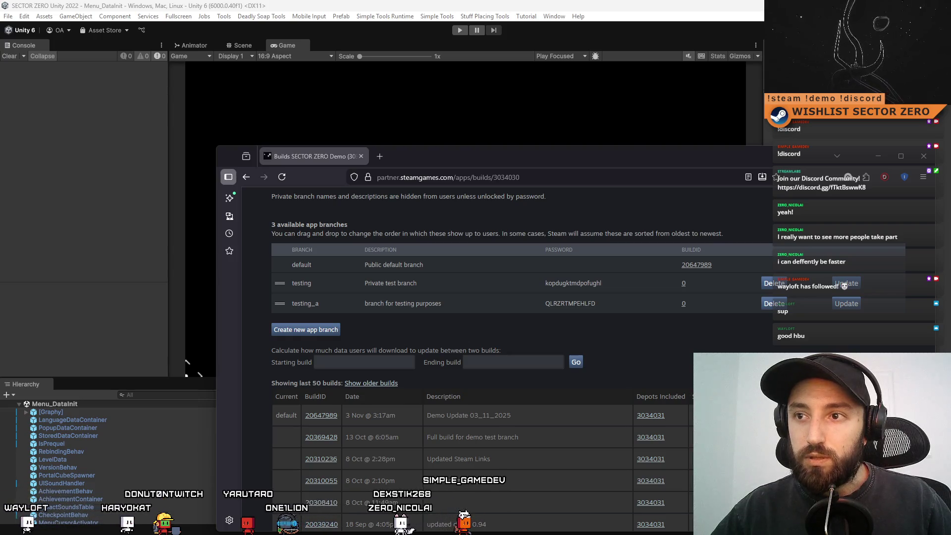
Drag the Steamworks builds window up and left, then minimize it to reveal Unity
mouse_move(456, 158)
left_mouse_down()
mouse_move(371, 108)
mouse_move(341, 105)
left_mouse_up()
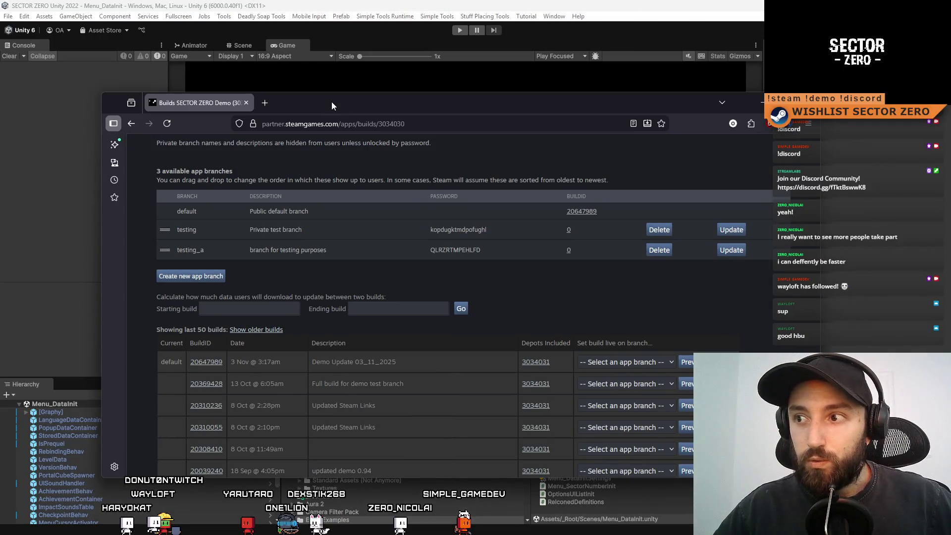
mouse_move(332, 102)
left_mouse_down()
mouse_move(358, 94)
mouse_move(343, 99)
left_mouse_up()
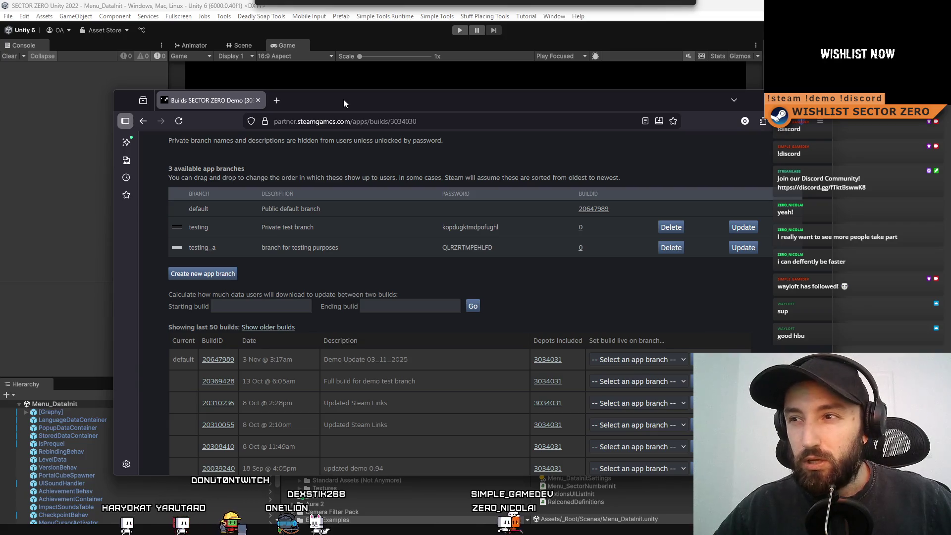
left_click_drag(344, 99, 343, 99)
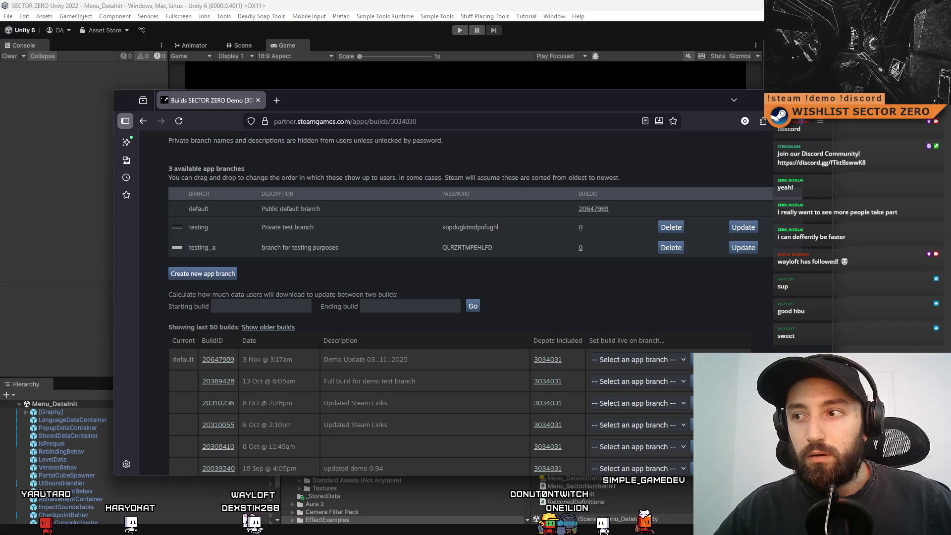
key("super+Down")
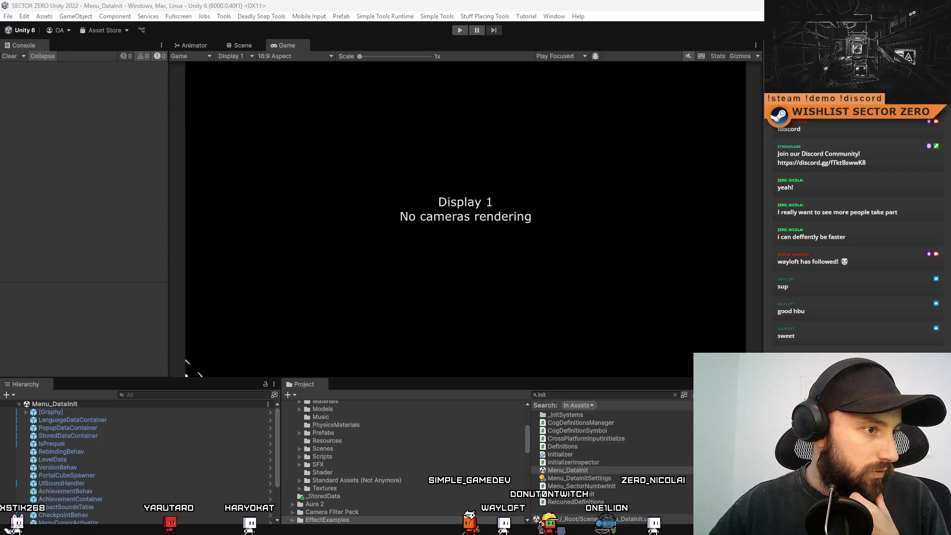
From 03_11_2025_DEMO_PATCHED, go into SECTOR ZERO_Data, then StreamingAssets, then News
key("alt+Tab")
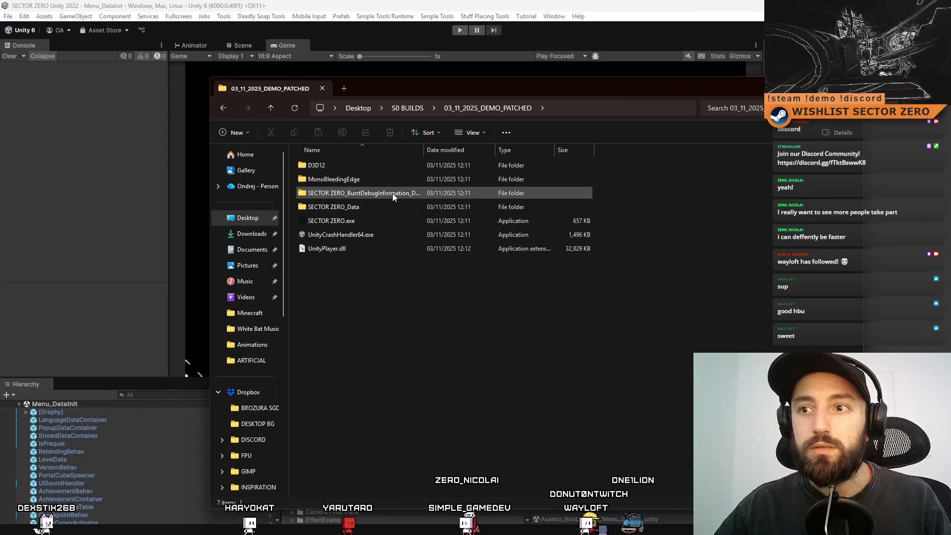
double_click(387, 205)
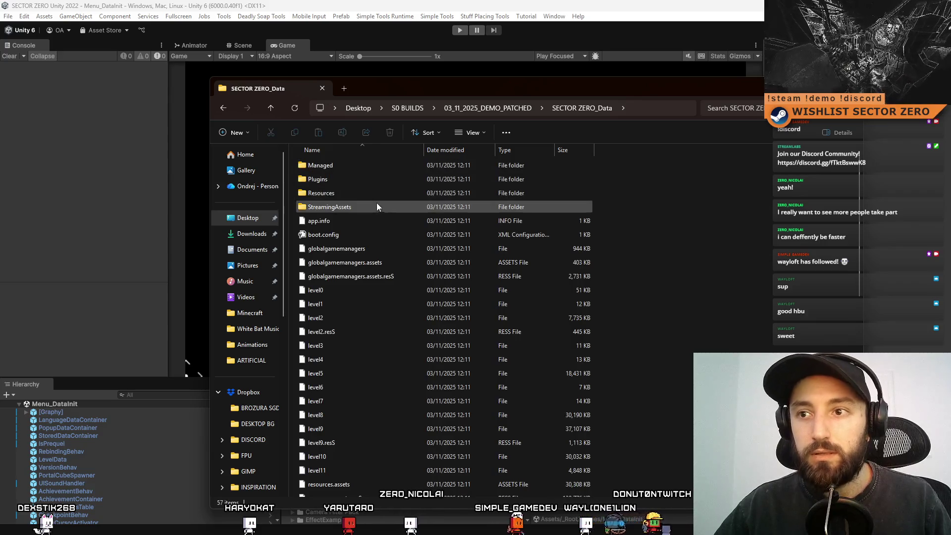
double_click(376, 205)
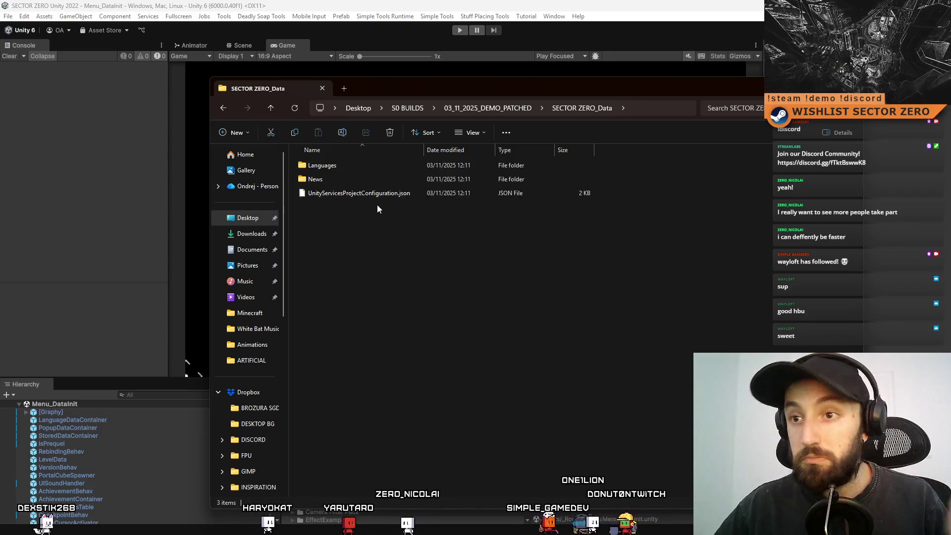
double_click(363, 179)
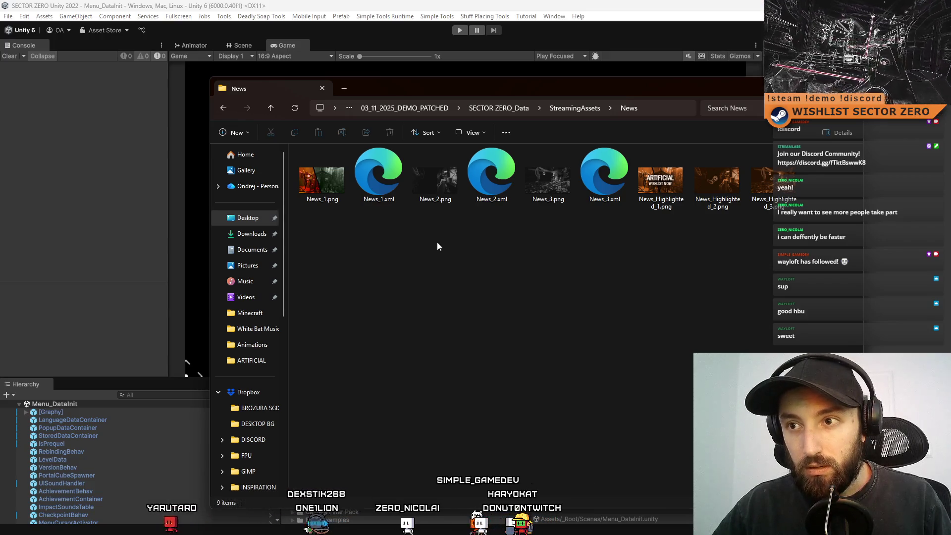
left_click(505, 189)
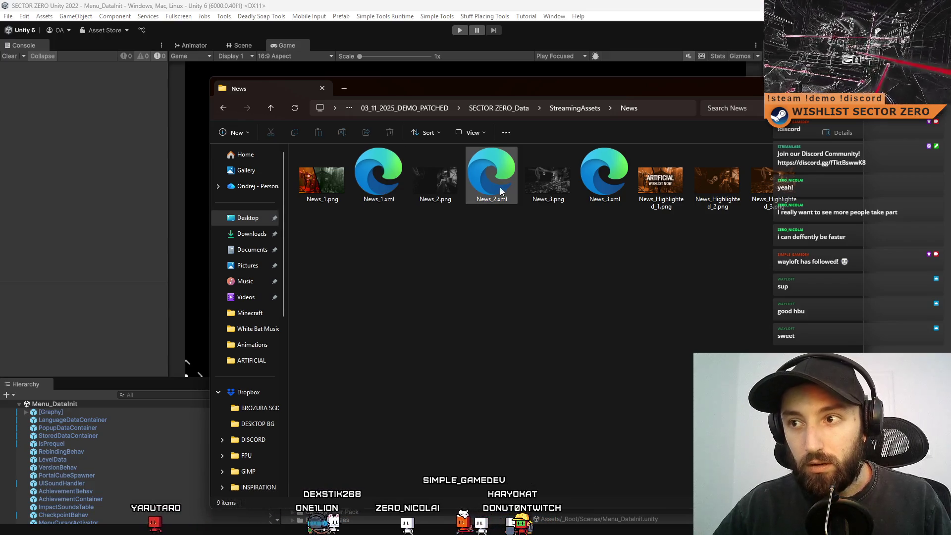
left_click(604, 184)
left_click(598, 266)
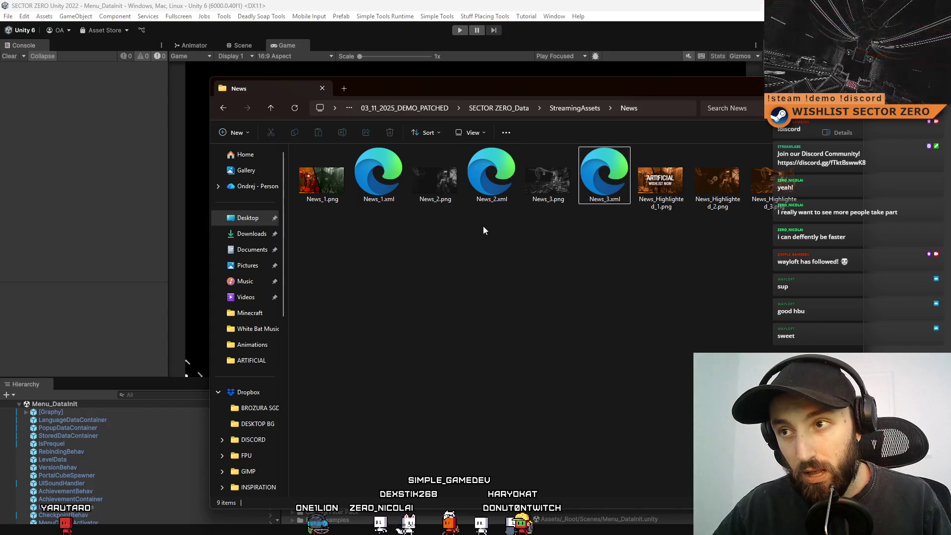
left_click(491, 200)
left_click(496, 254)
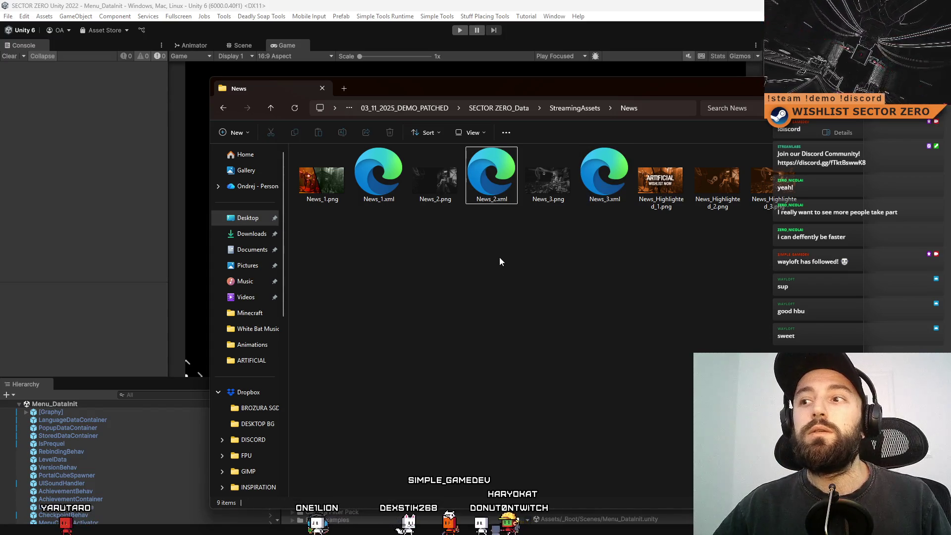
left_click(489, 171)
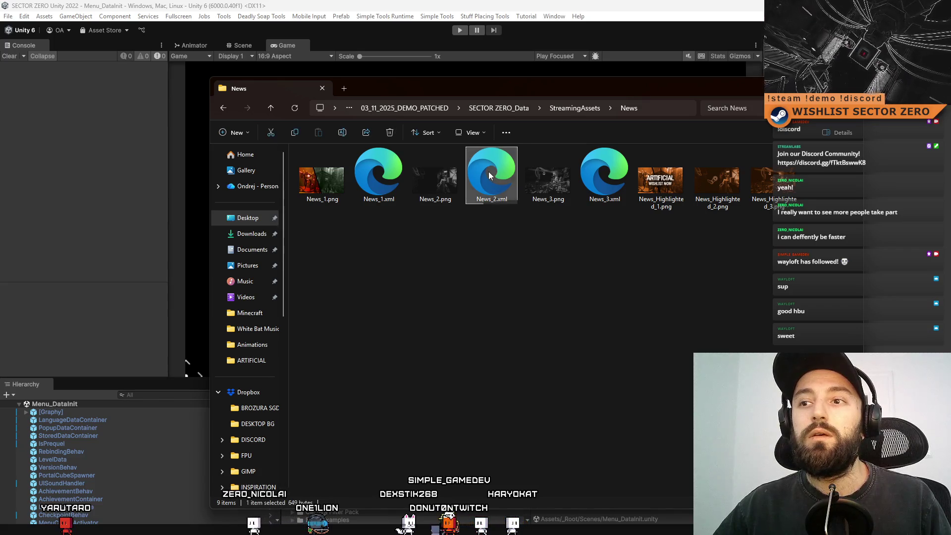
right_click(489, 171)
left_click(471, 263)
left_click(593, 196)
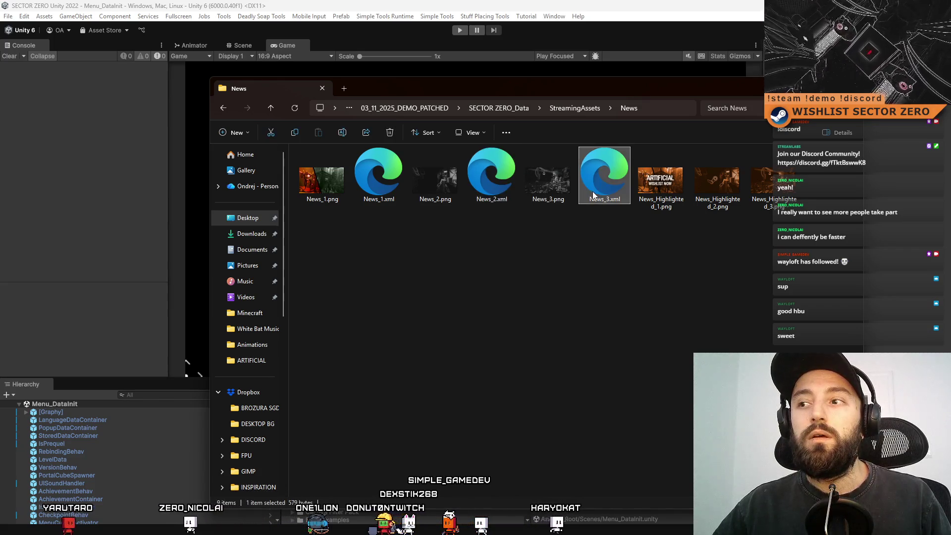
left_click(515, 181)
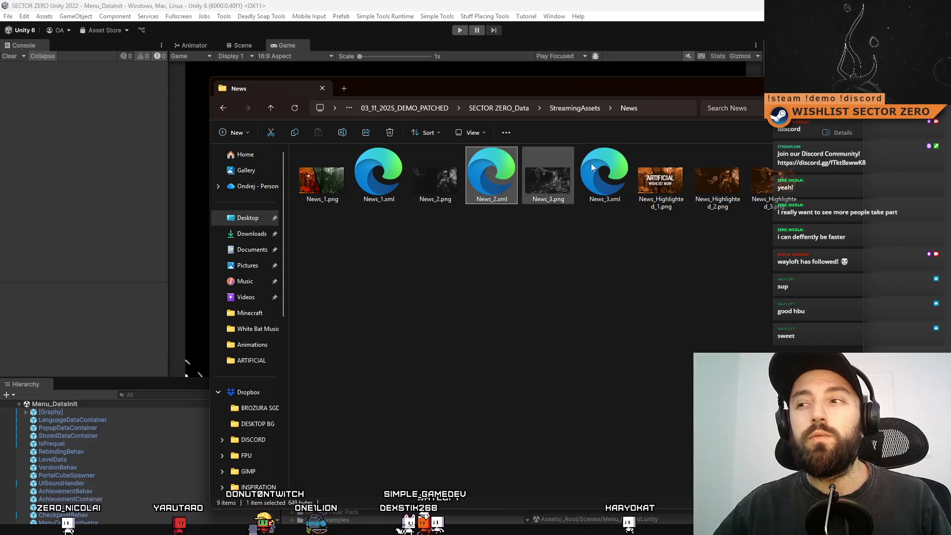
left_click(520, 263)
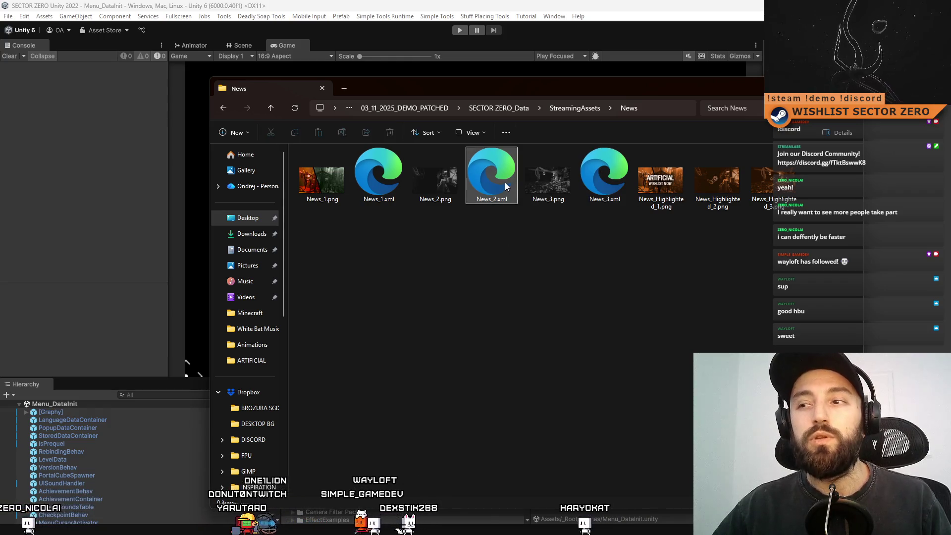
left_click(604, 183)
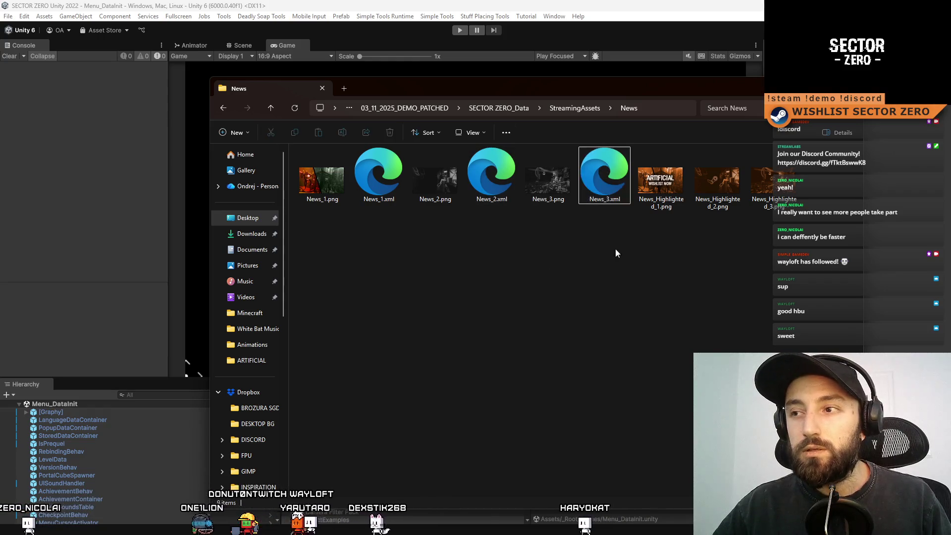
left_click(602, 255)
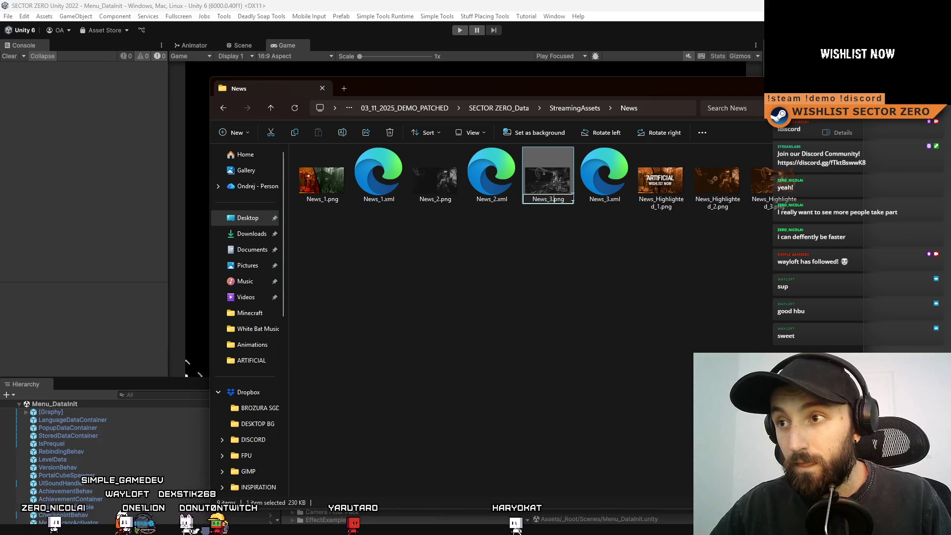
Finish renaming the image to News_33.png and rename News_3.xml to News_33.xml
type("3")
key("Return")
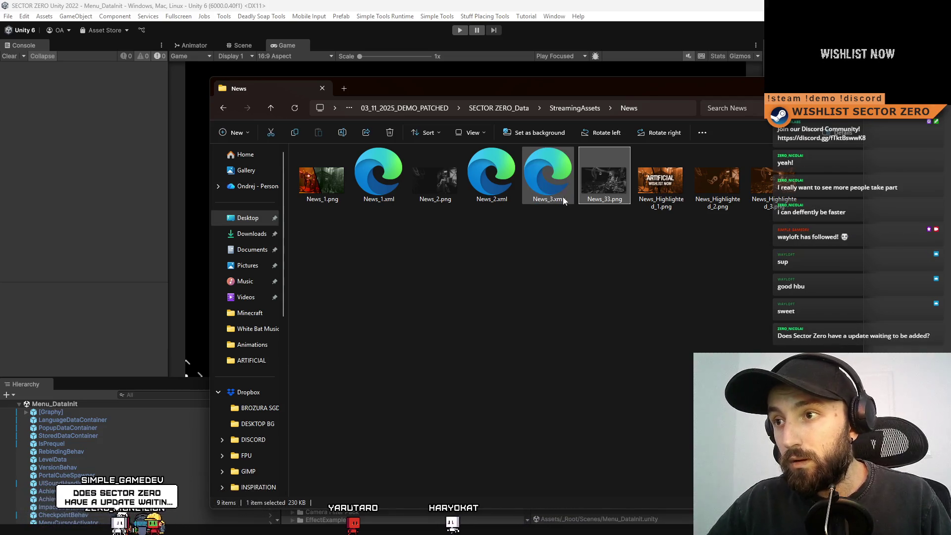
left_click(558, 200)
left_click(554, 200)
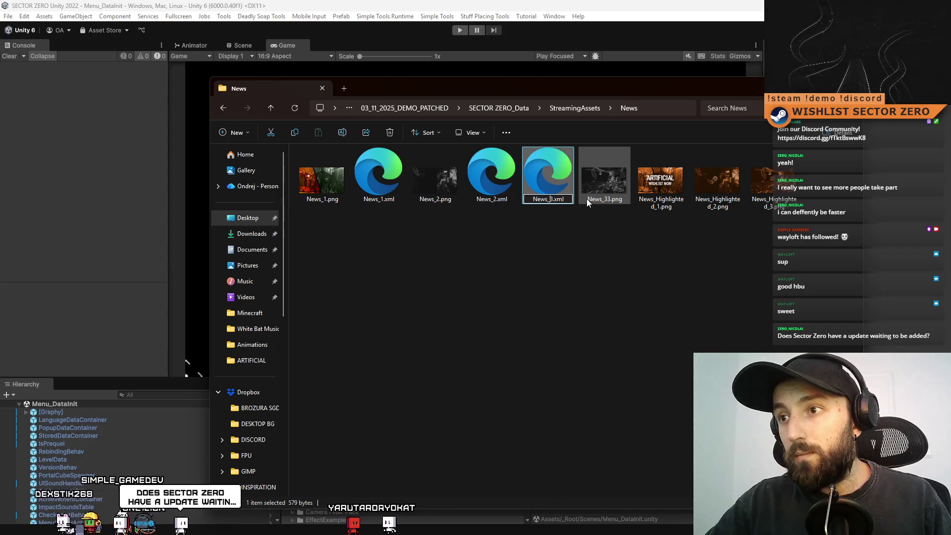
type("3")
key("Return")
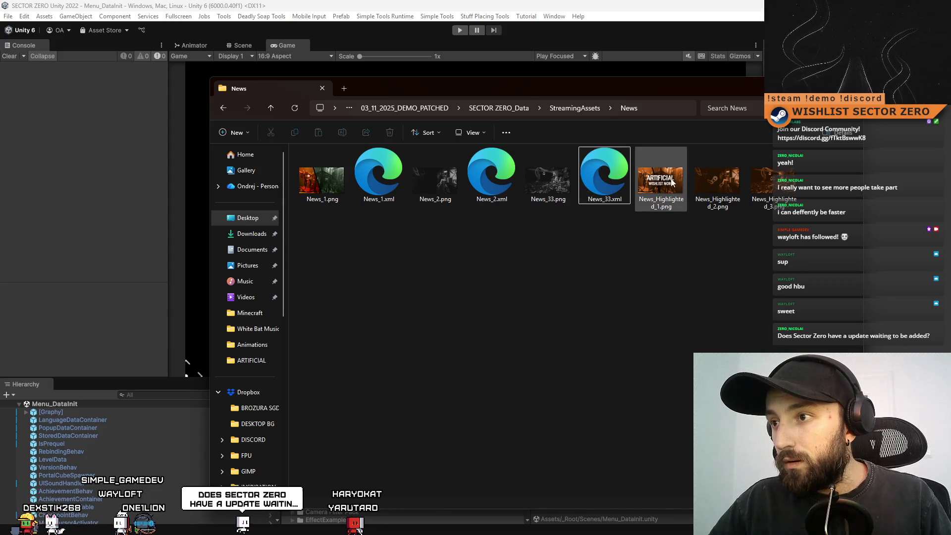
Rename News_2.png to News_3.png
left_click(672, 183)
left_click(729, 184)
left_click(763, 185)
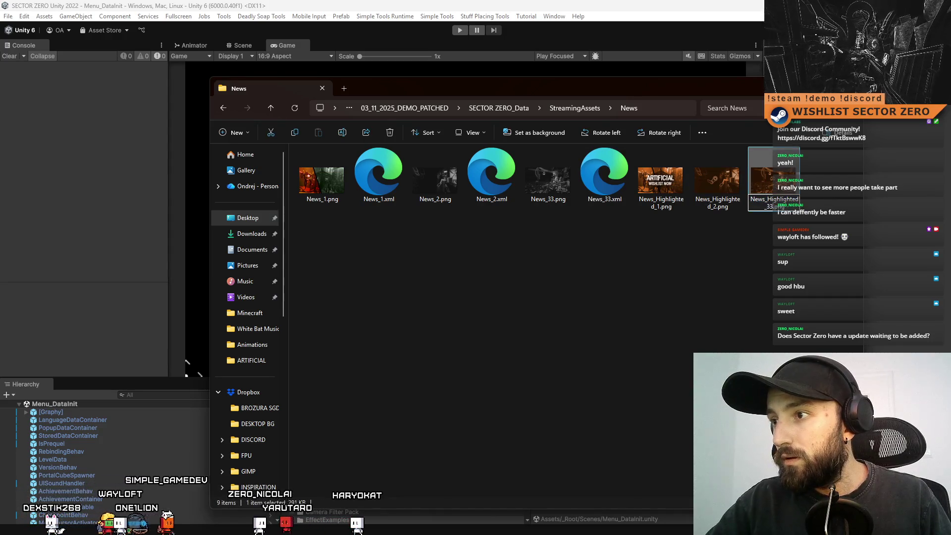
left_click(655, 285)
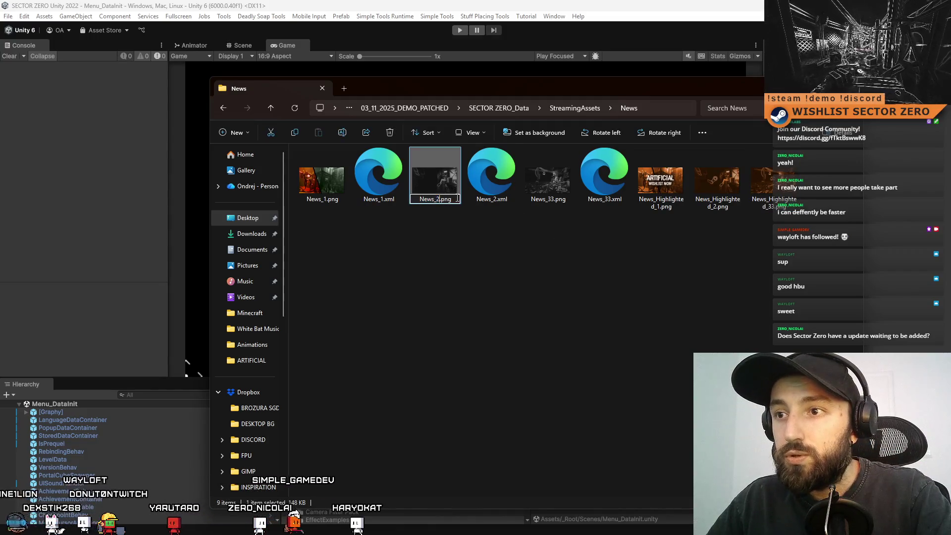
key("Delete")
type("3")
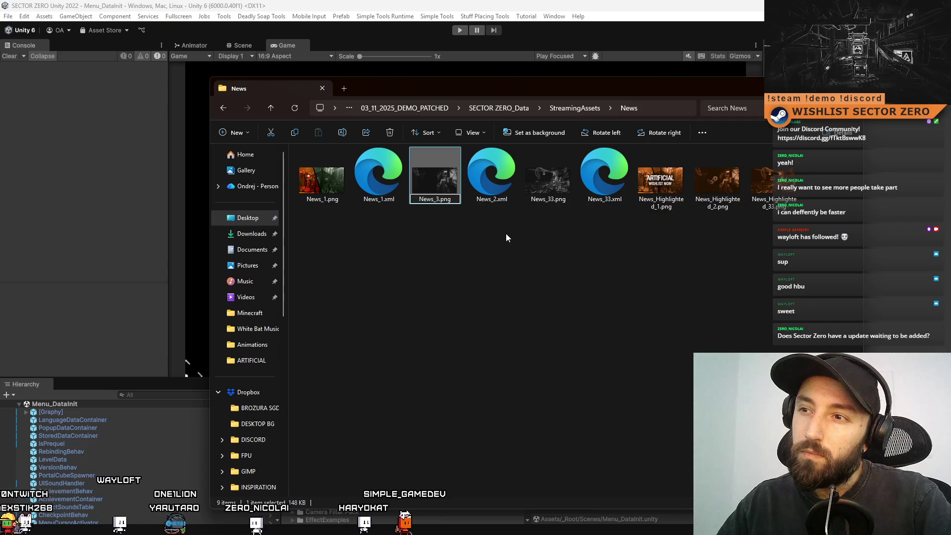
key("Return")
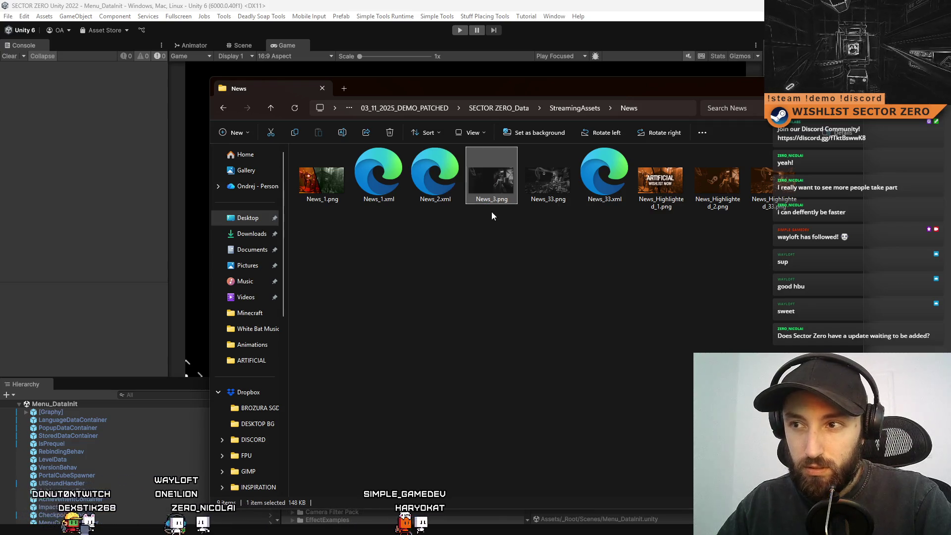
Rename News_2.xml to News_3.xml
left_click(439, 200)
left_click(444, 200)
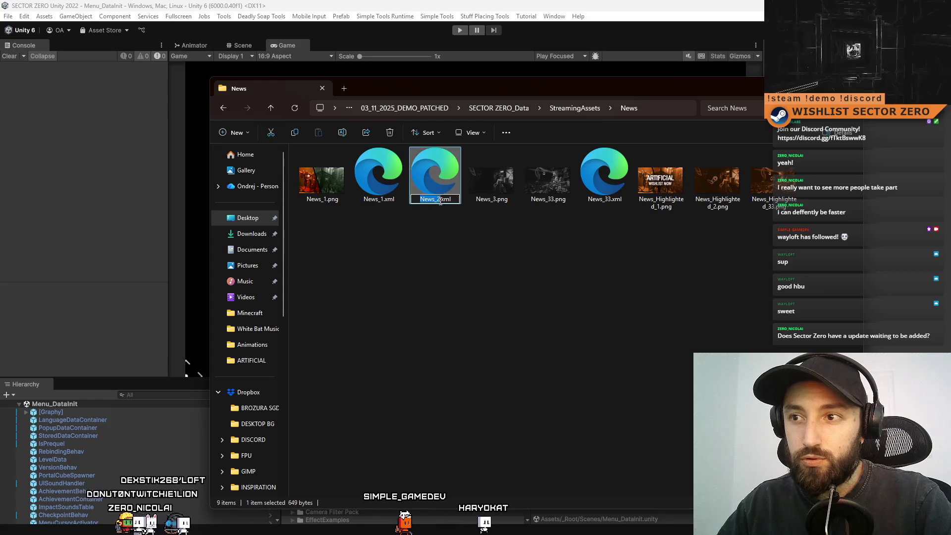
key("Right")
key("Return")
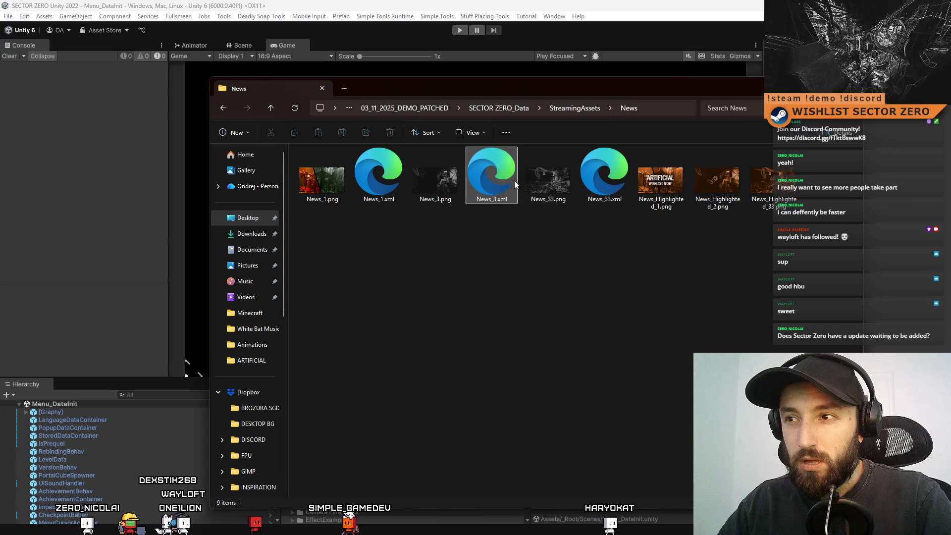
left_click(718, 211)
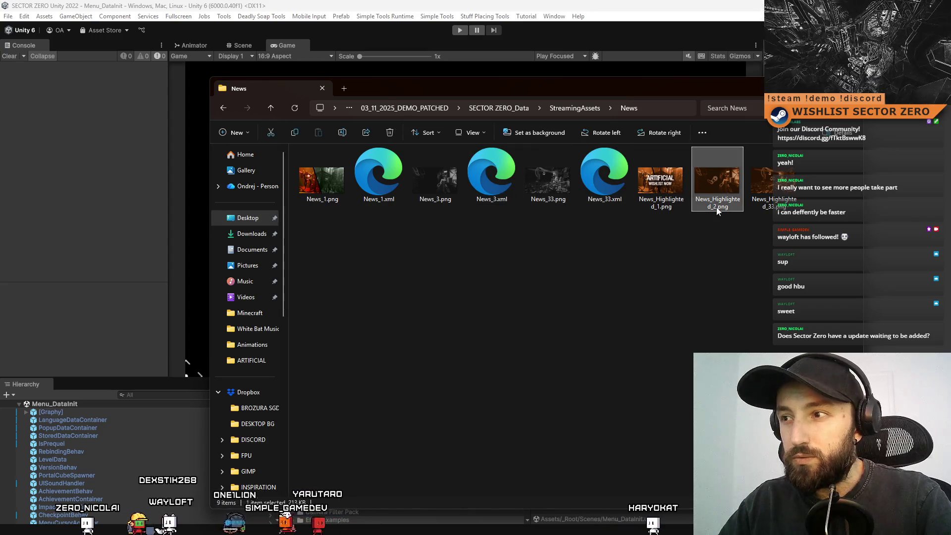
Rename News_Highlighted_2.png to News_Highlighted_3.png
left_click(718, 207)
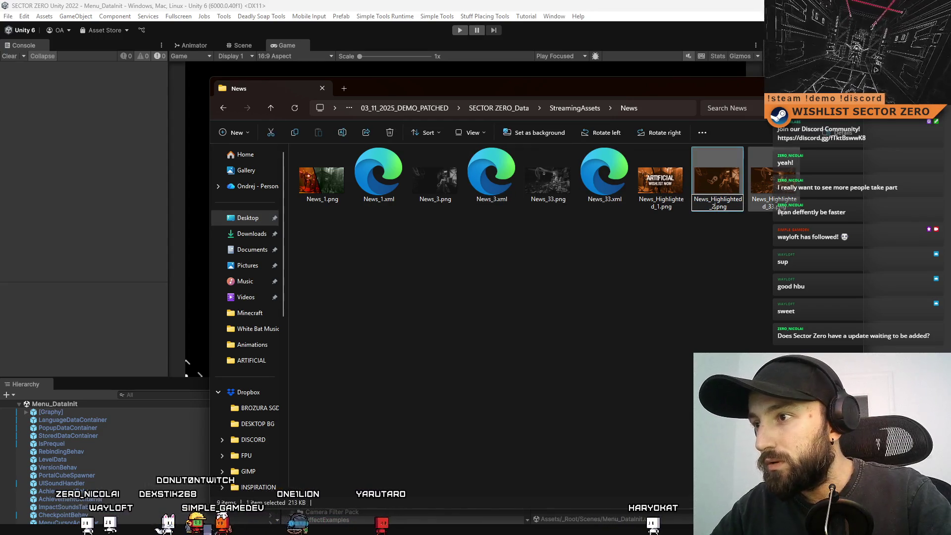
key("BackSpace")
type("3")
left_click(761, 255)
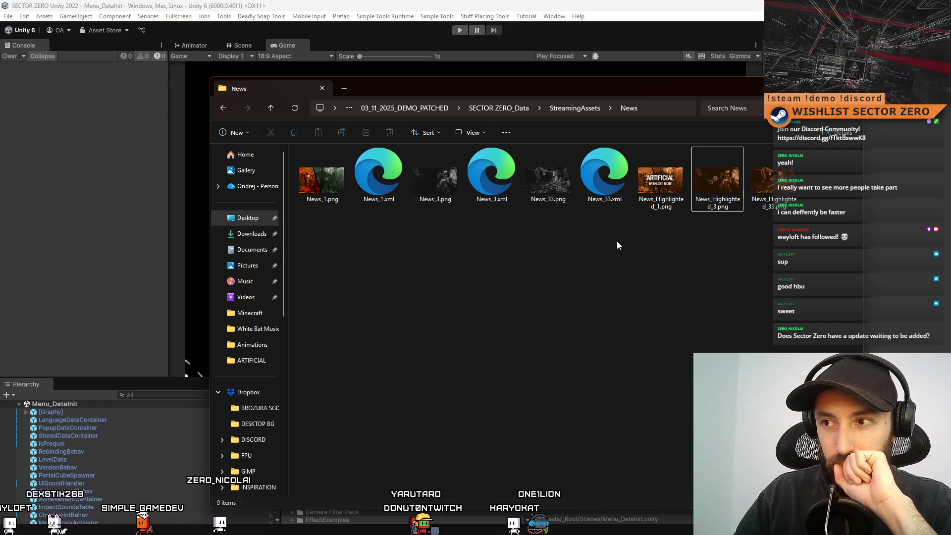
Rename News_33.xml to News_2.xml and News_Highlighted_33.png to News_Highlighted_2.png
left_click(623, 202)
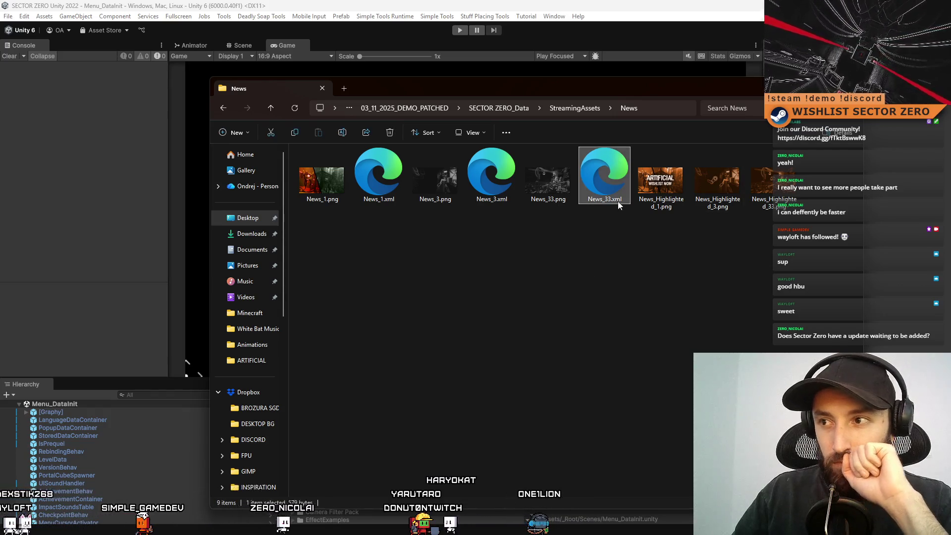
left_click(611, 201)
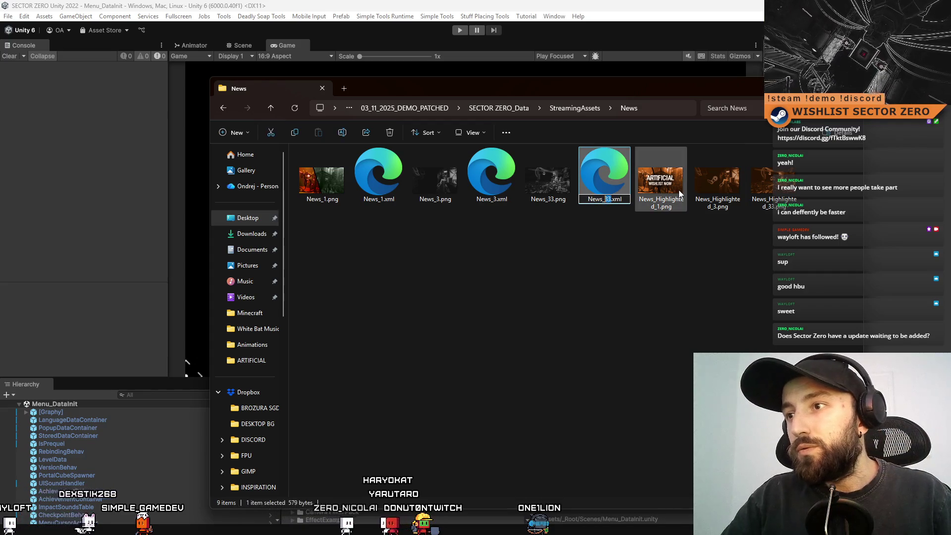
type("2")
key("Return")
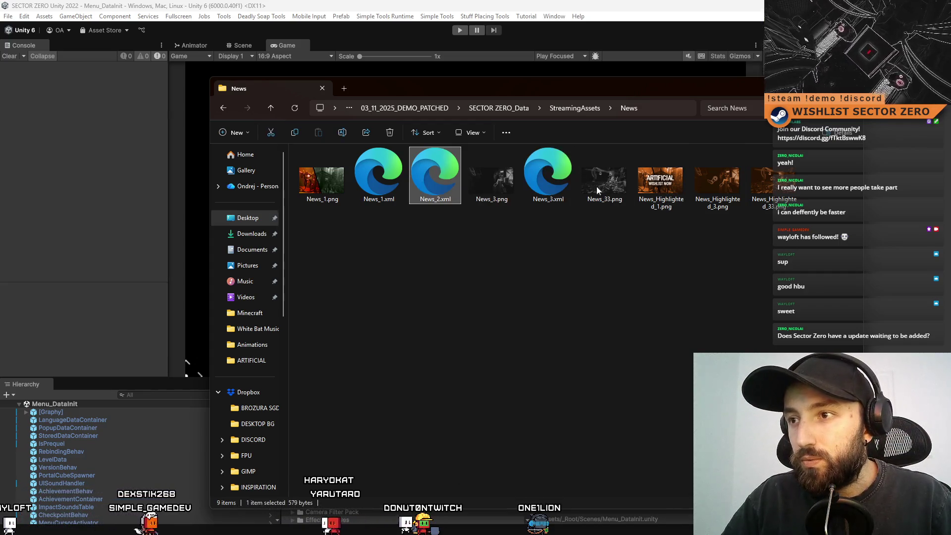
left_click(680, 193)
left_click(717, 190)
left_click(766, 206)
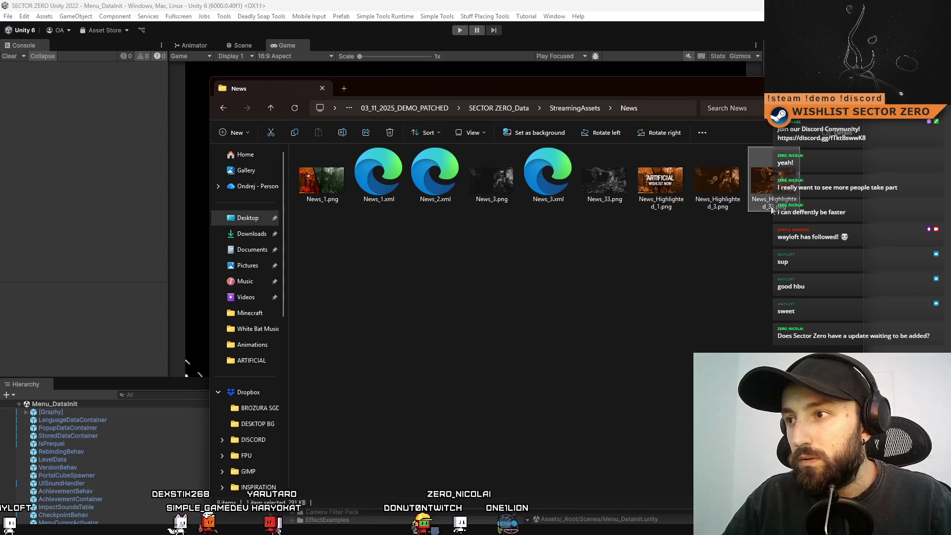
left_click(777, 211)
key("BackSpace")
key("BackSpace")
type("2")
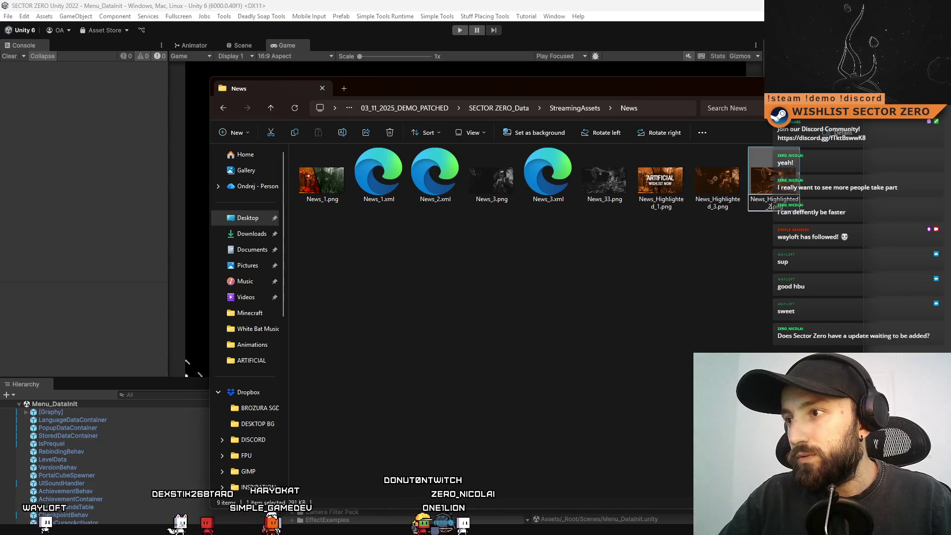
key("Return")
Rename News_33.png to News_2.png
left_click(605, 190)
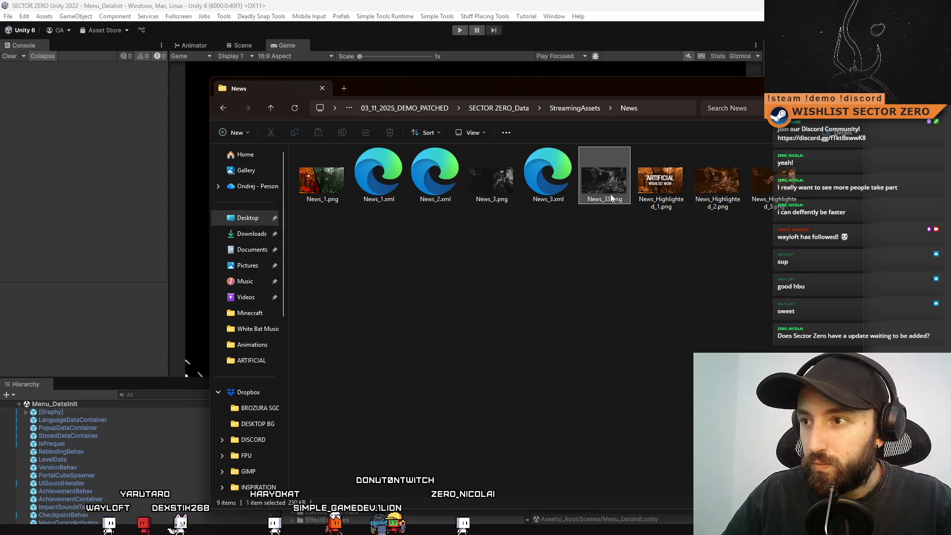
left_click(609, 199)
key("BackSpace")
key("Delete")
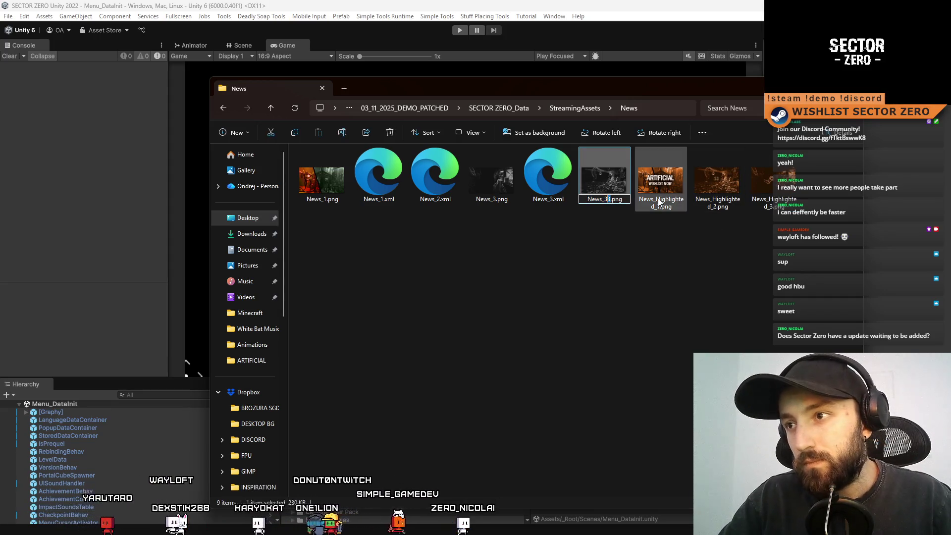
type("2")
key("Return")
Bring up the Open with program list for News_2.xml
left_click(492, 178)
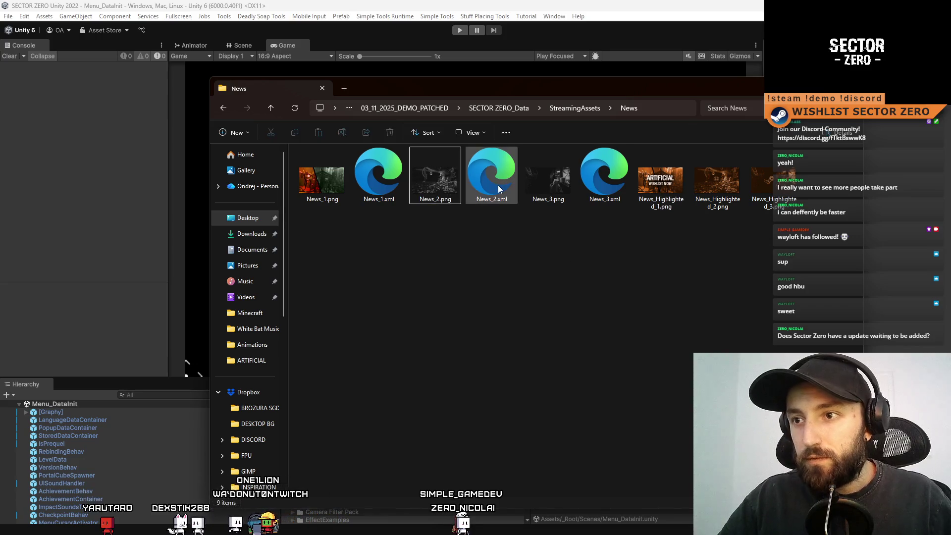
right_click(492, 182)
mouse_move(561, 237)
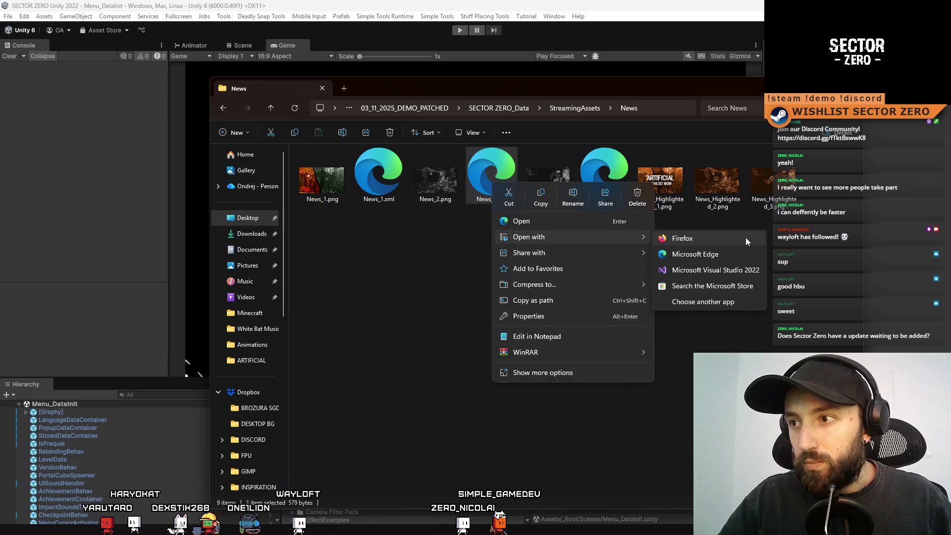
Open News_2.xml in Visual Studio 2022 and change its header from JOIN OUR COMMUNITY to SPEEDRUN COMPETITION
left_click(734, 272)
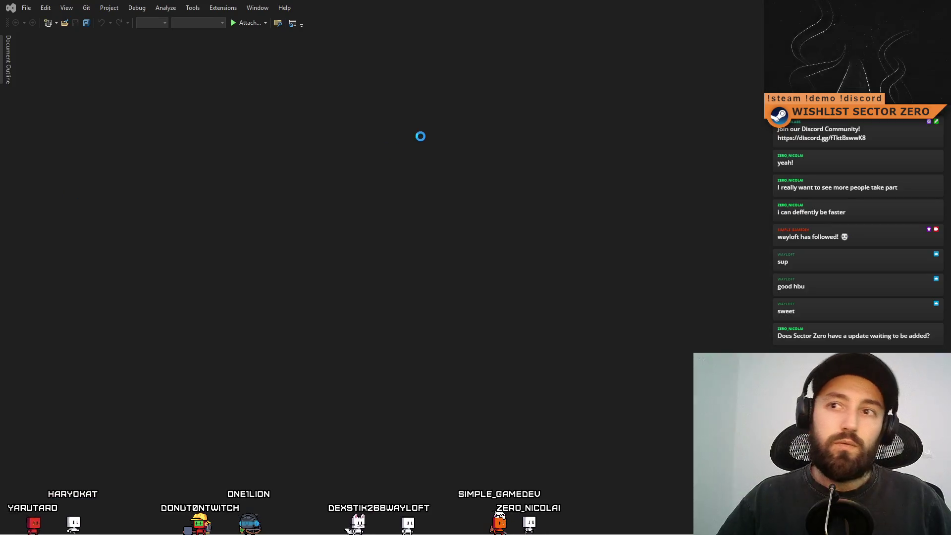
left_click(216, 109)
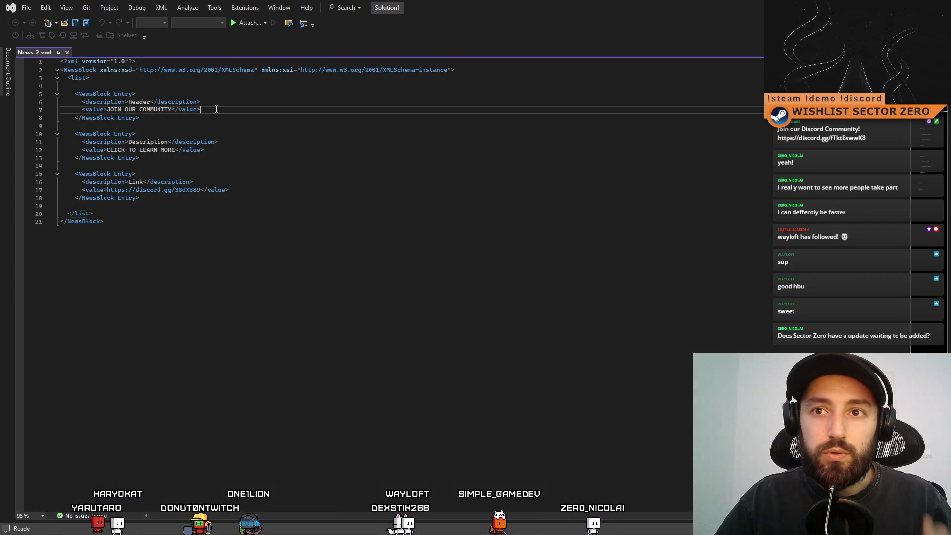
left_click_drag(173, 110, 107, 110)
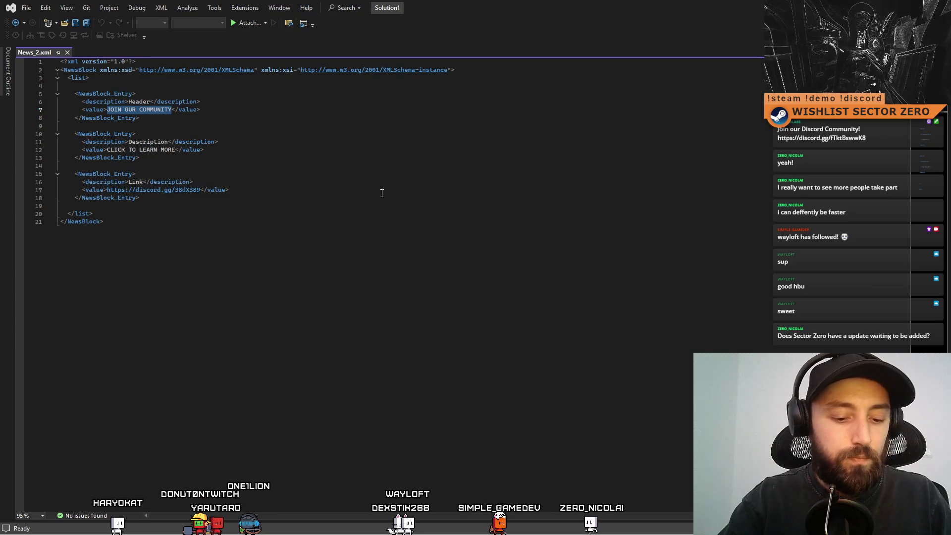
type("SPEEDRU")
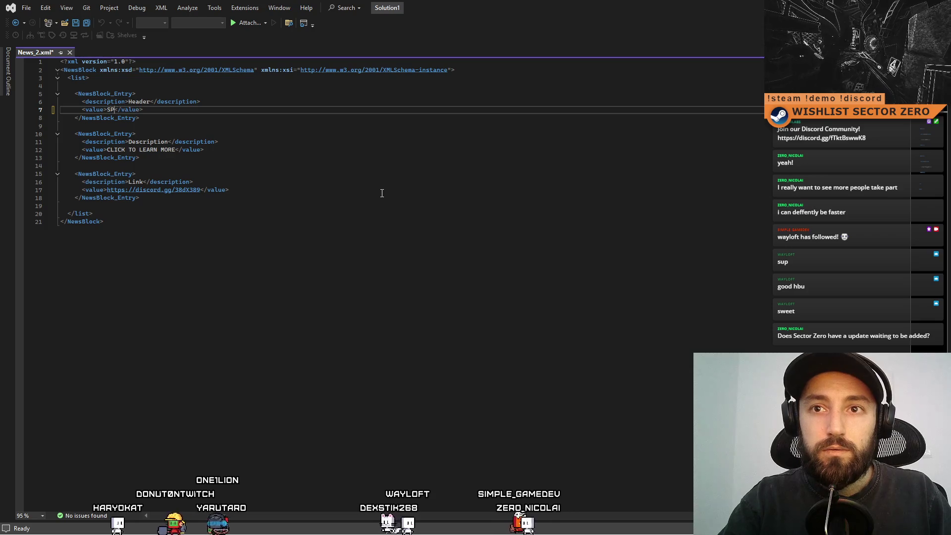
type("N COMPETITION")
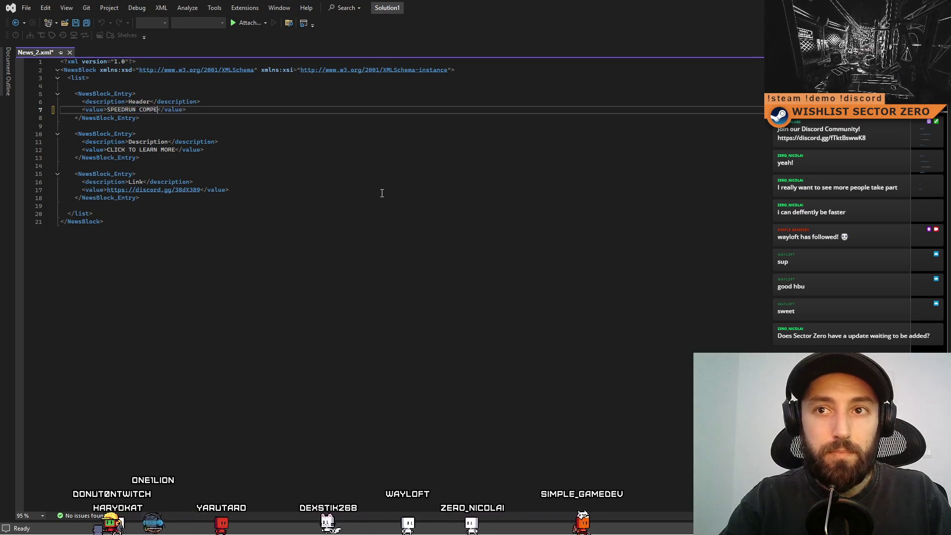
left_click(378, 183)
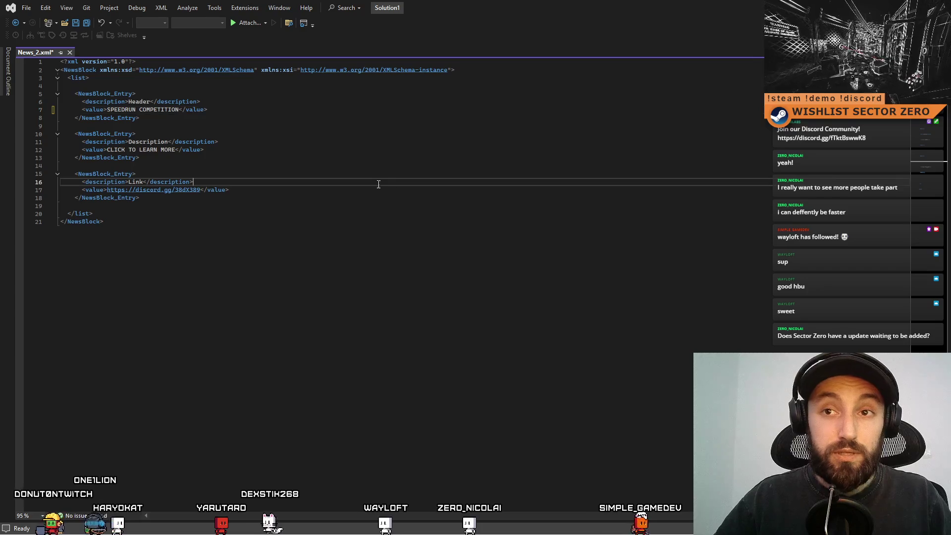
left_click(327, 157)
left_click(282, 127)
left_click(264, 150)
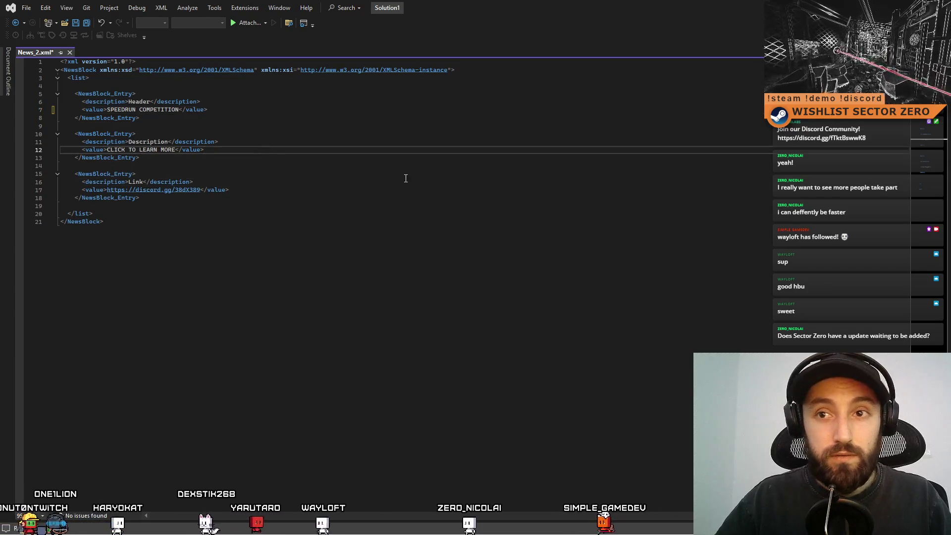
left_click(391, 175)
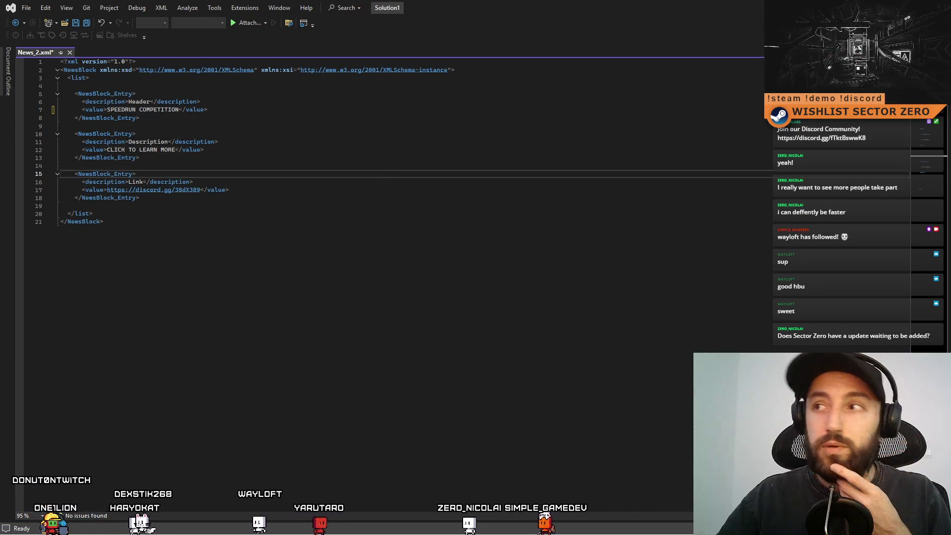
key("alt+Tab")
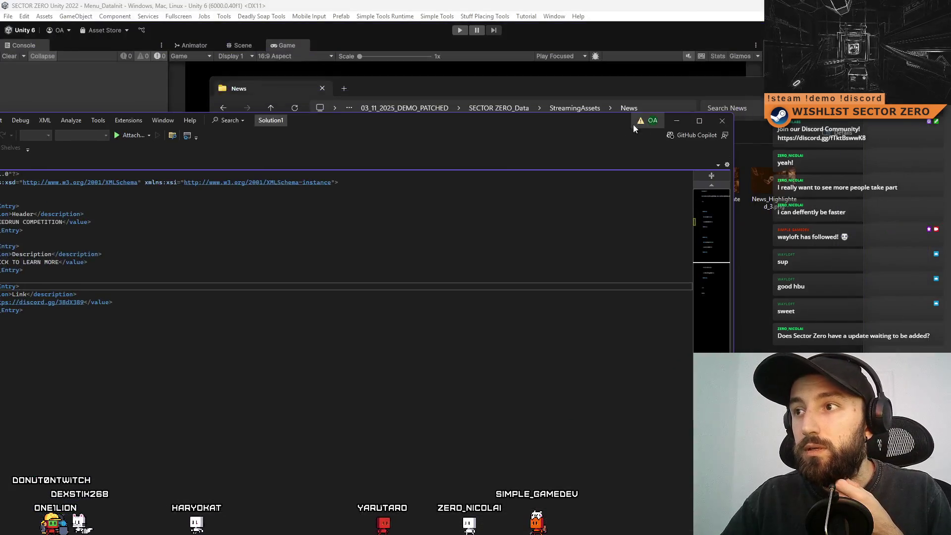
Open News_3.xml in Visual Studio 2022 and select the Steam link on line 17
left_click(607, 184)
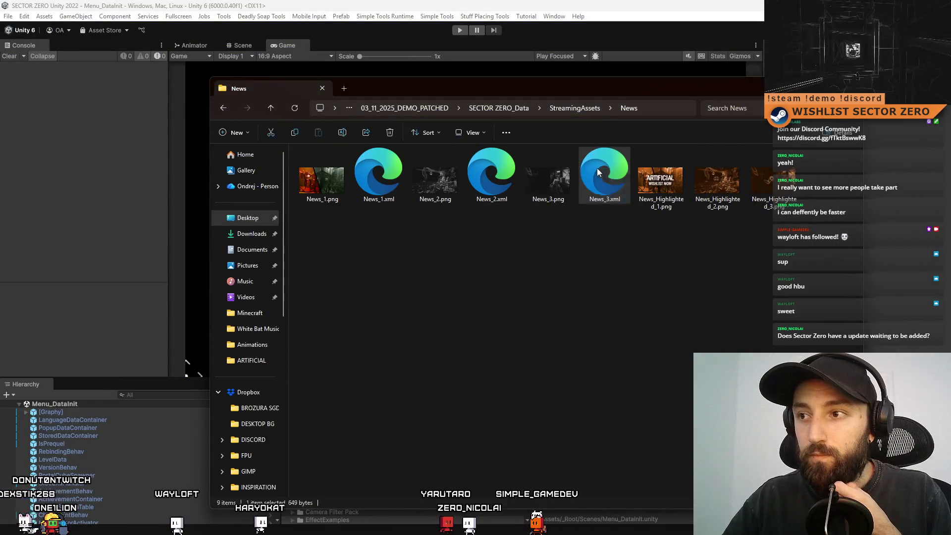
right_click(597, 168)
mouse_move(674, 222)
left_click(793, 256)
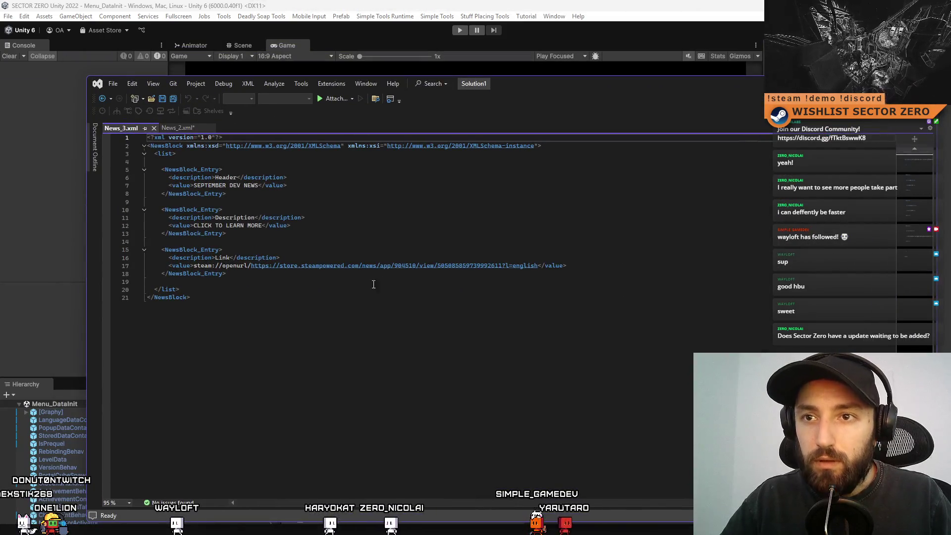
left_click(298, 289)
left_click_drag(194, 266, 283, 267)
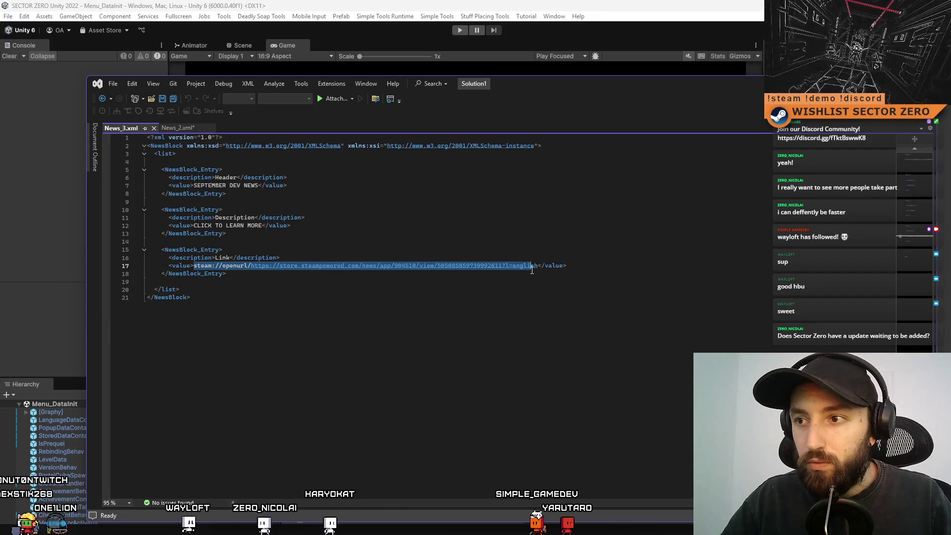
left_click_drag(532, 269, 564, 270)
Copy the Steam link, close News_3.xml, and paste it over News_2.xml's Discord link
key("alt+Tab")
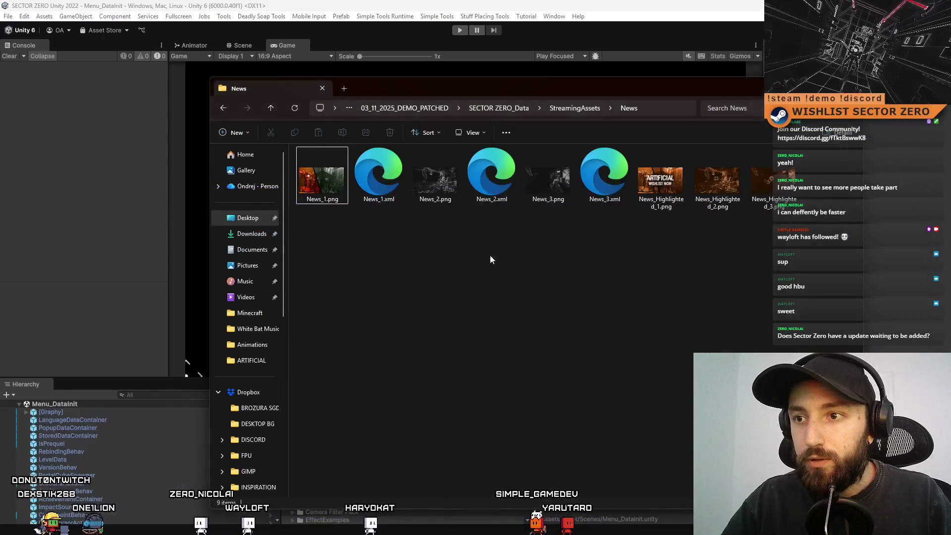
key("alt+Tab")
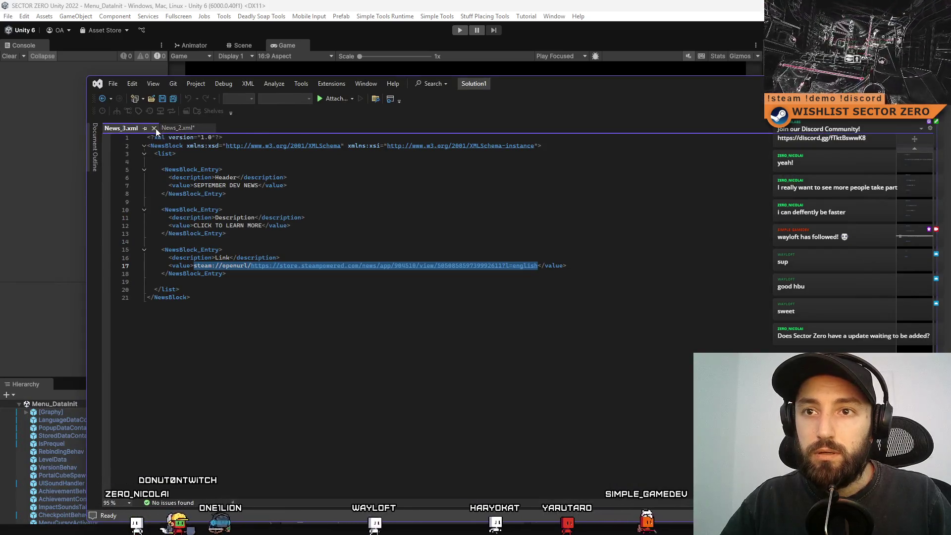
left_click(154, 128)
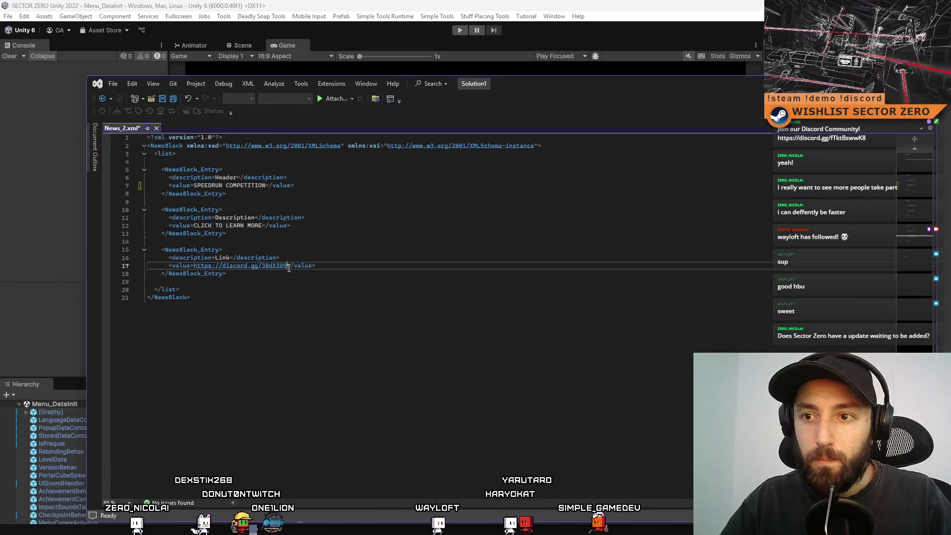
left_click_drag(289, 265, 194, 266)
key("ctrl+v")
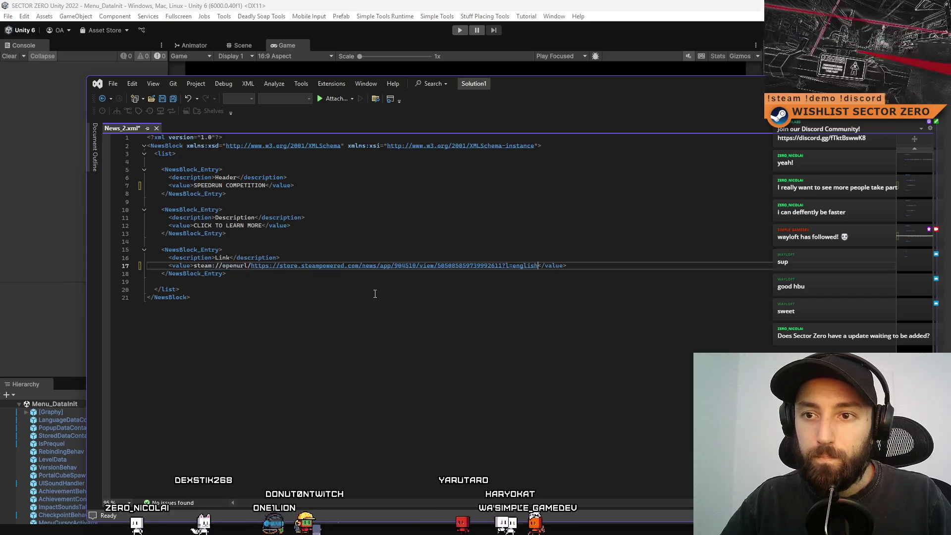
left_click(375, 291)
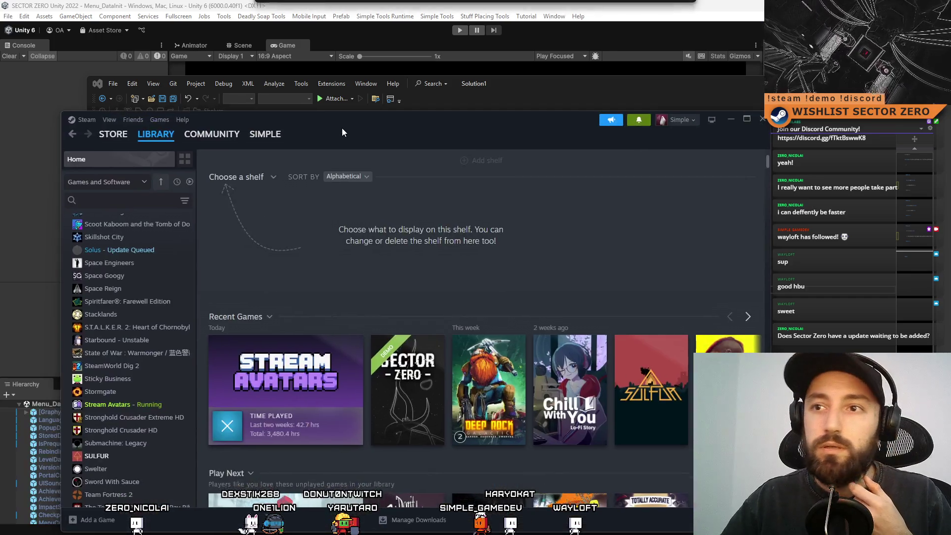
In the Steam library, open SECTOR ZERO's SPEEDRUN COMPETITION news post and copy its share link
double_click(342, 128)
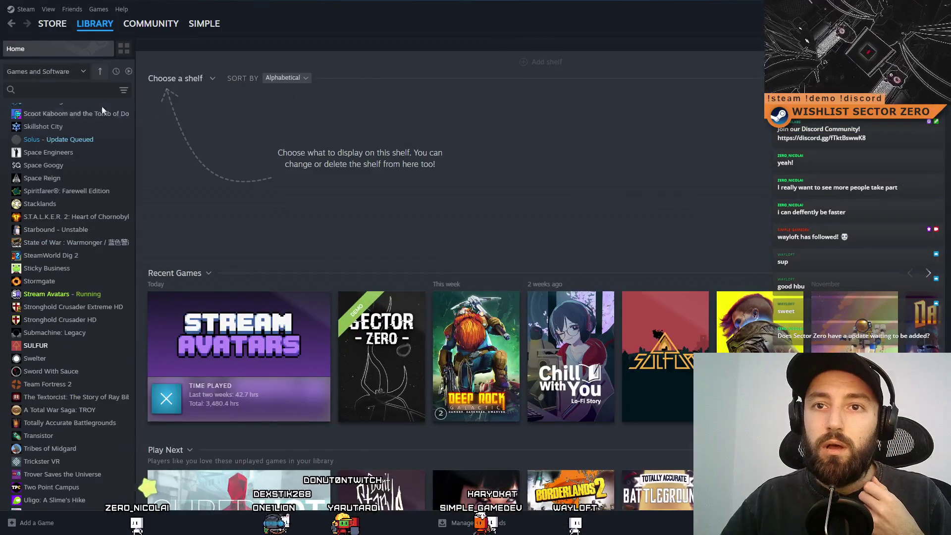
left_click(381, 347)
left_click(316, 239)
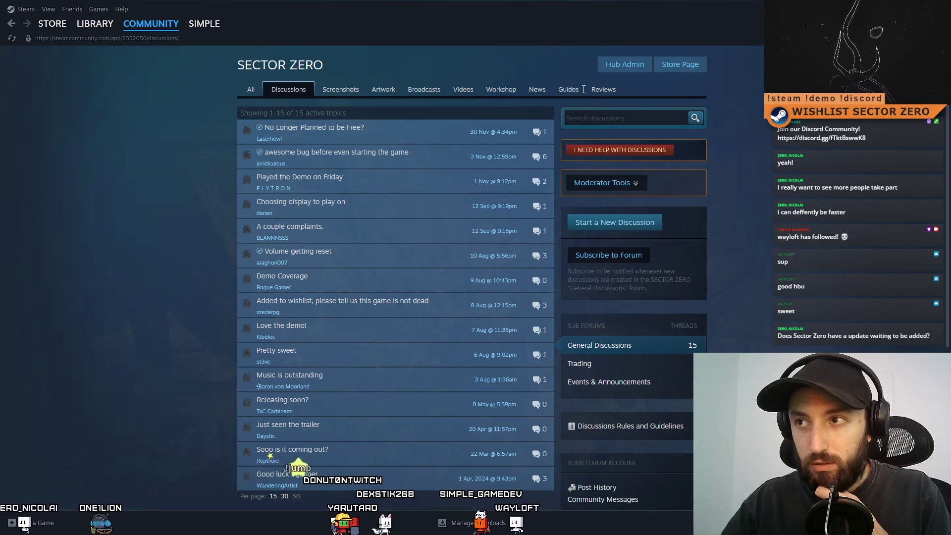
left_click(537, 90)
left_click(383, 185)
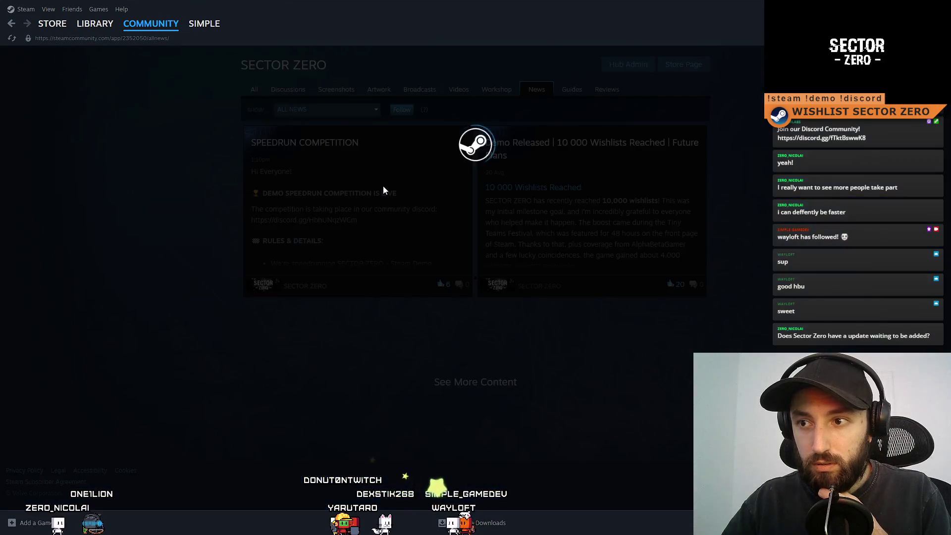
scroll(584, 269, "down", 15)
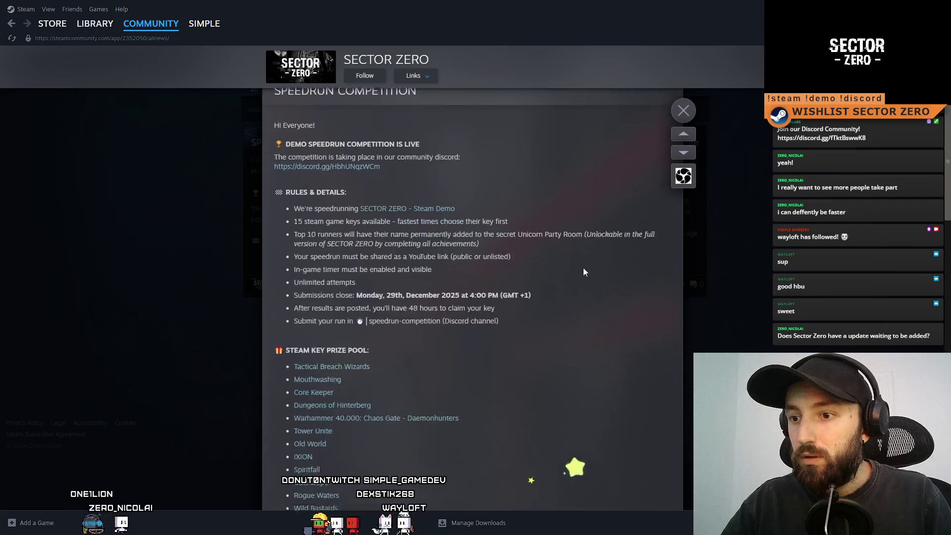
left_click(629, 390)
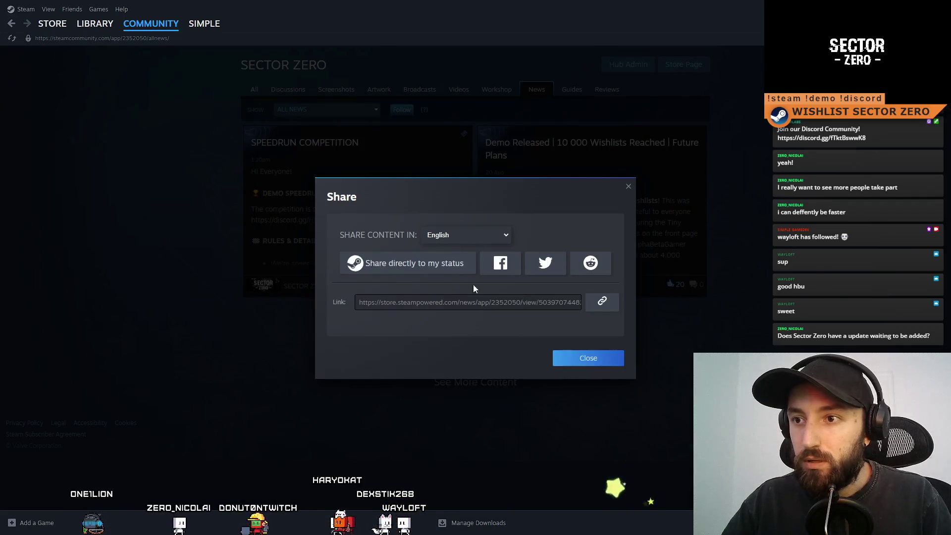
left_click(598, 358)
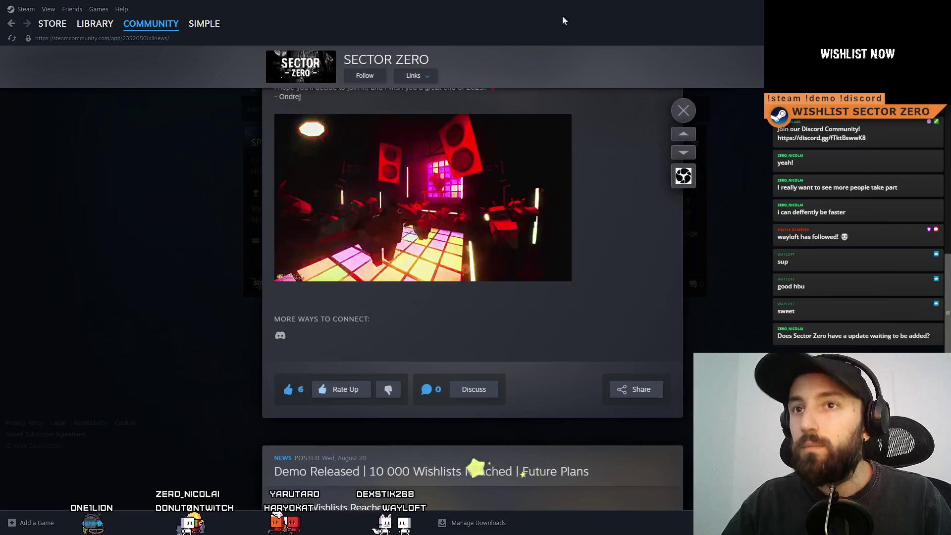
key("alt+Tab")
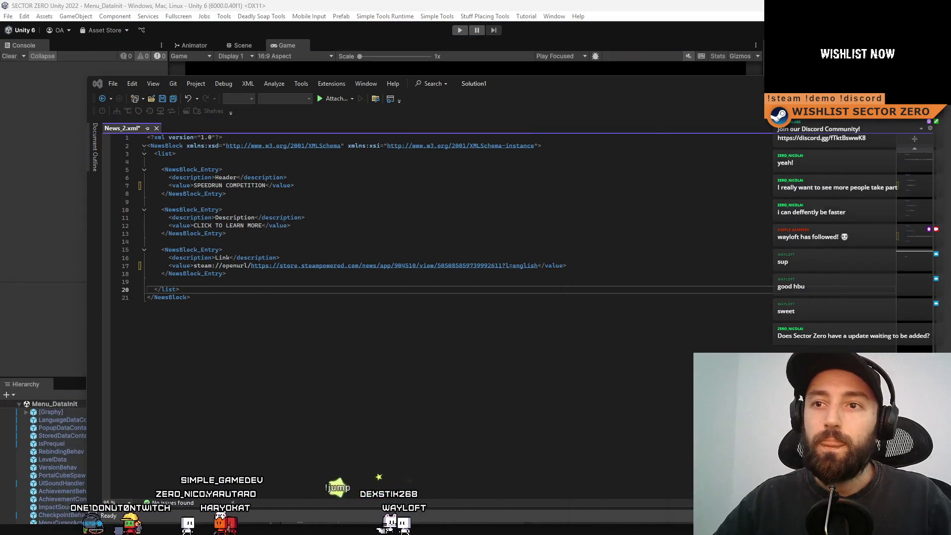
Paste the copied post link over line 17's URL, delete empty line 18, and save News_2.xml
left_click(354, 341)
left_click(582, 267)
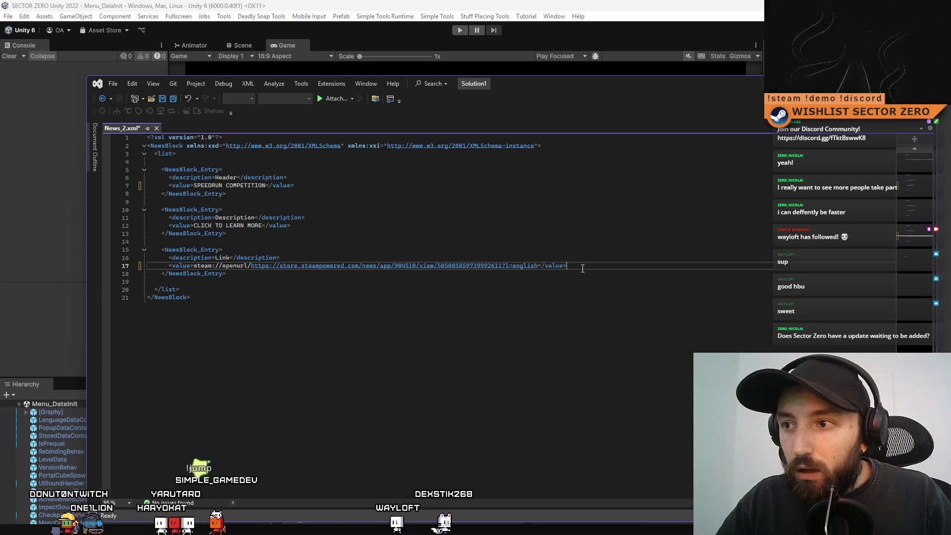
key("Return")
key("ctrl+v")
key("ctrl+z")
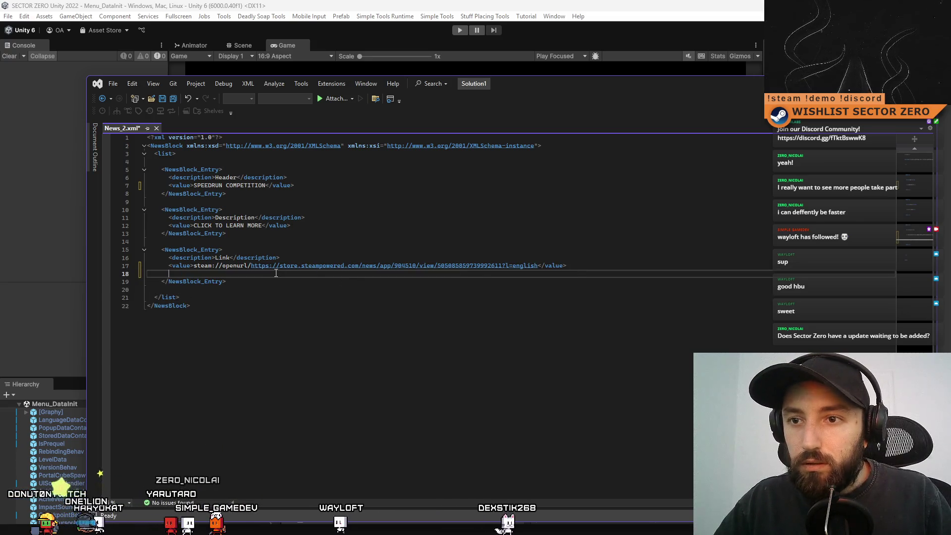
left_click_drag(252, 266, 323, 268)
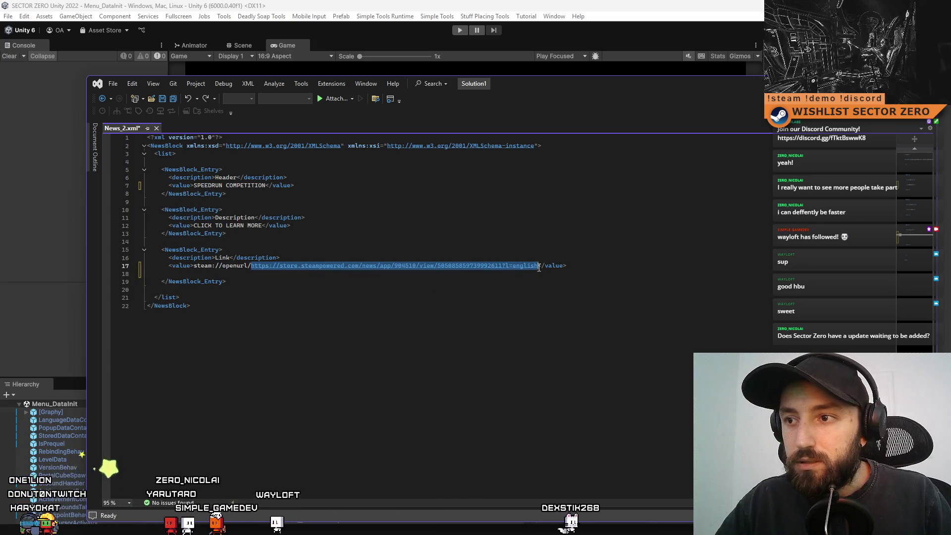
key("ctrl+v")
left_click(577, 333)
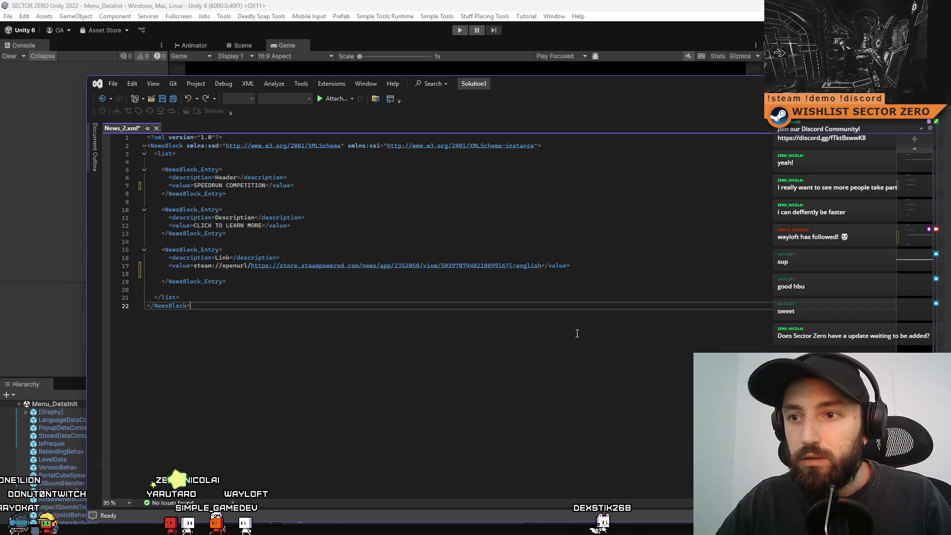
left_click(209, 271)
key("BackSpace")
left_click(469, 367)
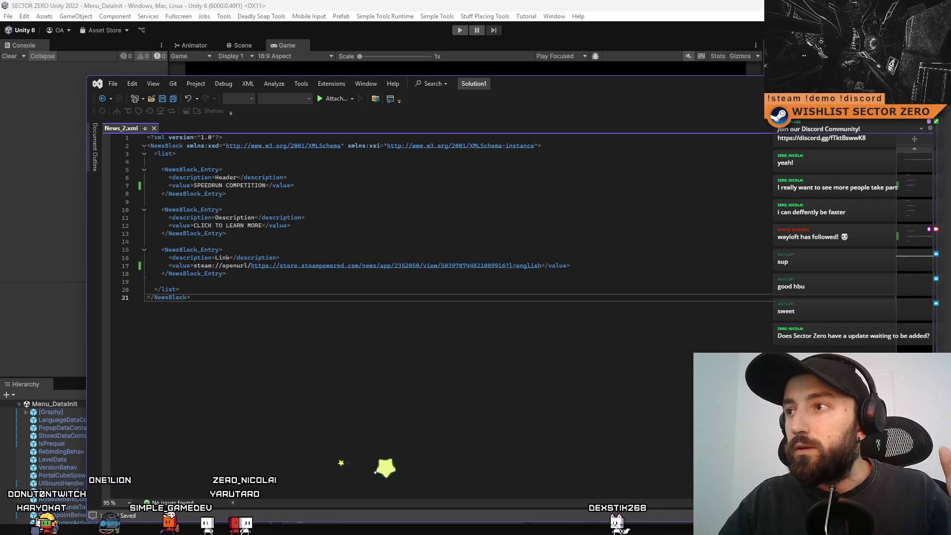
key("alt+Tab")
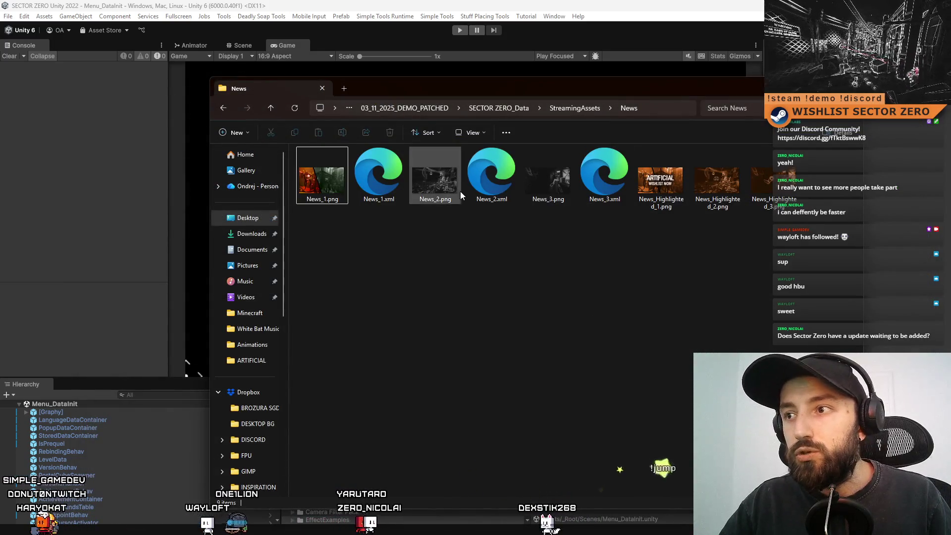
left_click(717, 180)
left_click(687, 301)
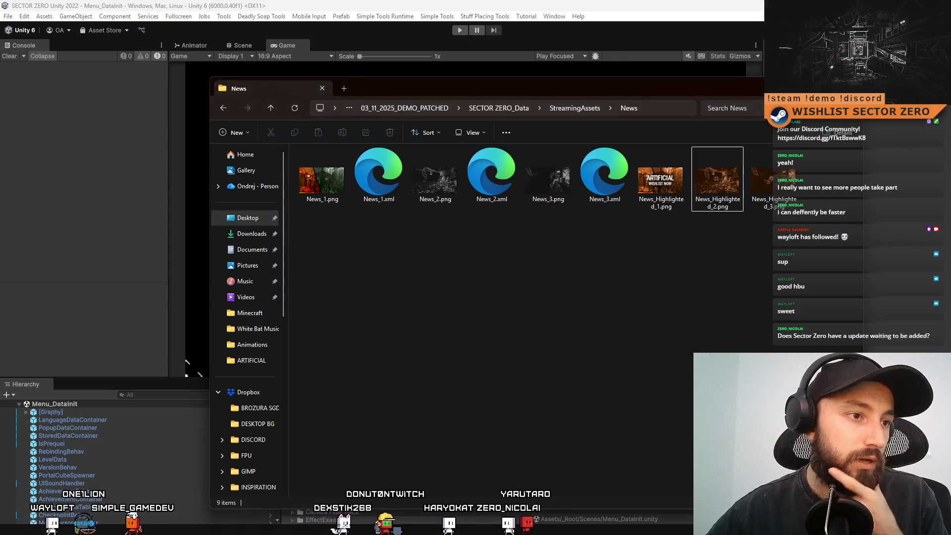
double_click(718, 179)
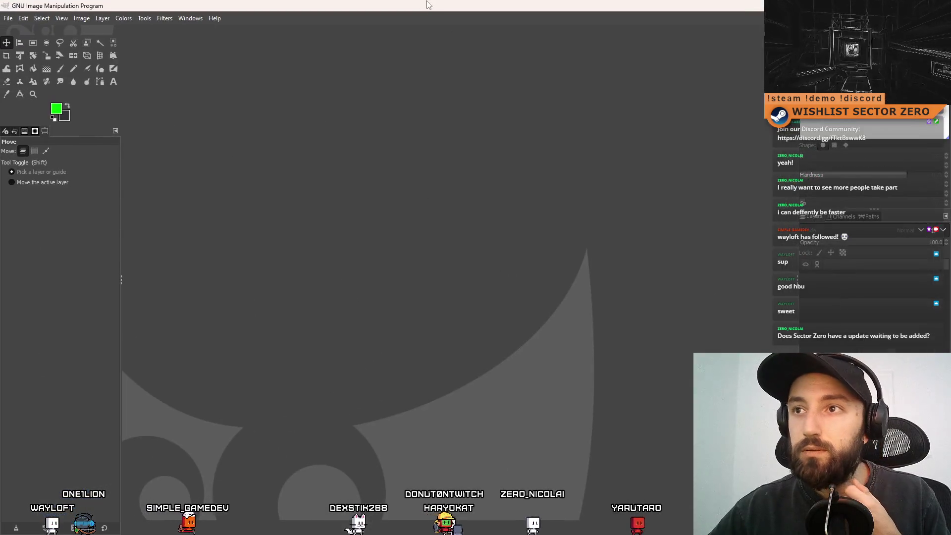
Drag News_2.png from the News folder into GIMP and maximize the GIMP window
mouse_move(471, 5)
left_mouse_down()
mouse_move(471, 312)
mouse_move(471, 236)
left_mouse_up()
left_click(427, 174)
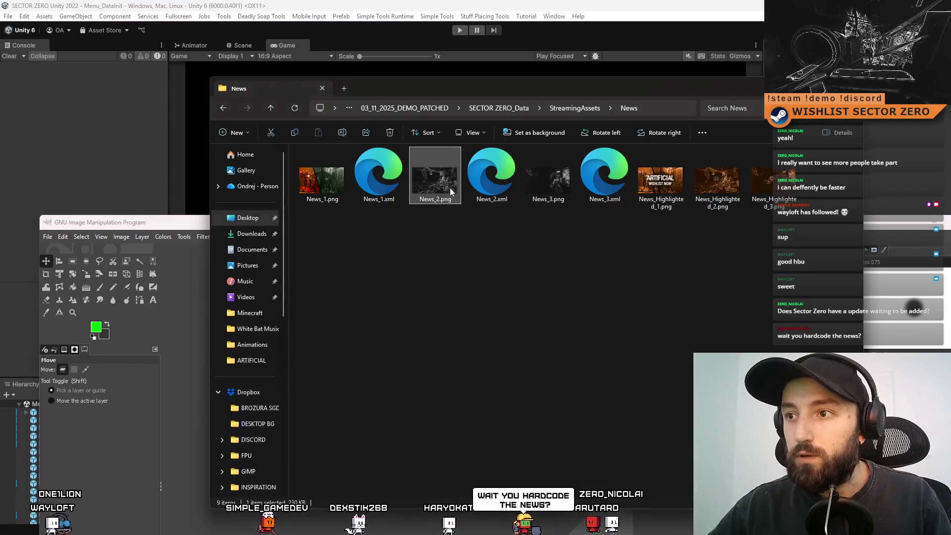
left_click_drag(427, 174, 208, 415)
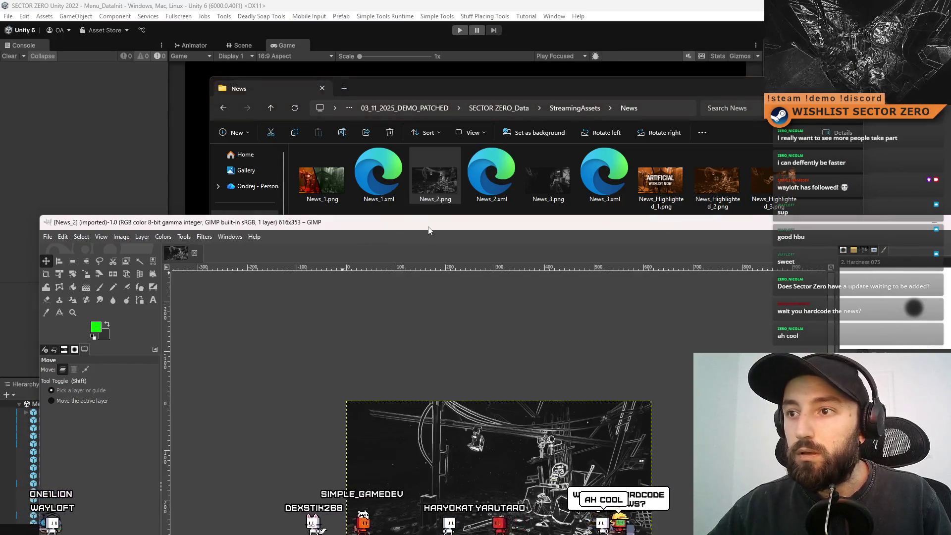
mouse_move(365, 222)
left_mouse_down()
mouse_move(347, 273)
mouse_move(338, 219)
left_mouse_up()
left_click_drag(714, 183, 694, 278)
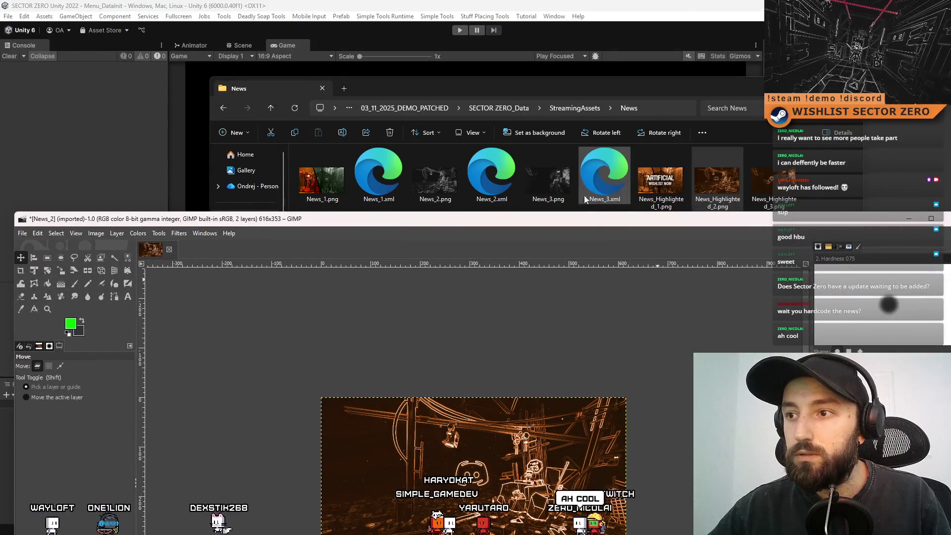
double_click(586, 223)
Toggle the orange highlighted layer's visibility to compare, leaving it hidden
left_click(808, 278)
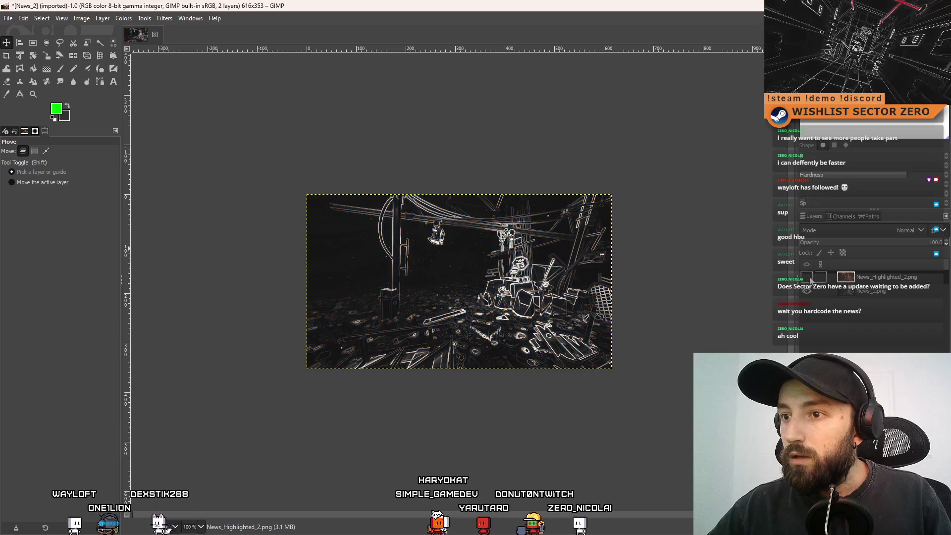
left_click(807, 278)
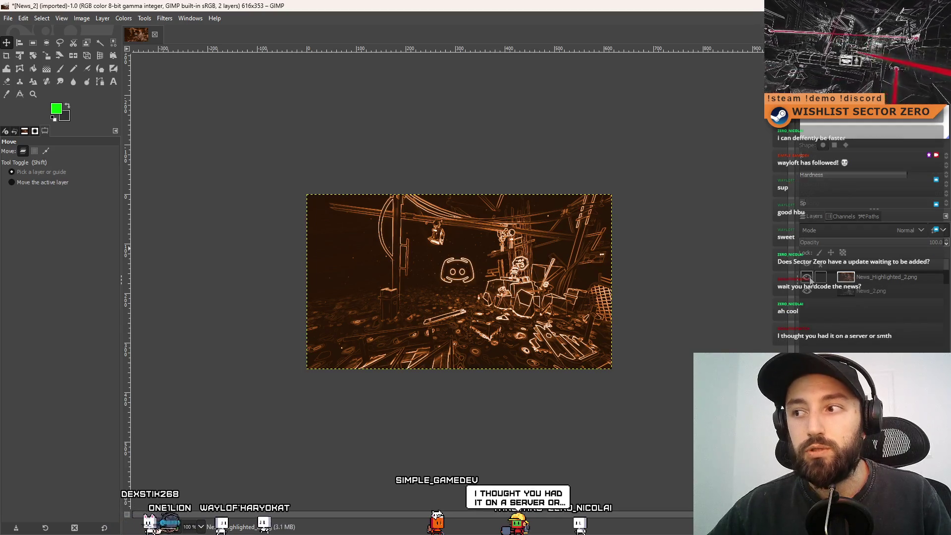
left_click(807, 278)
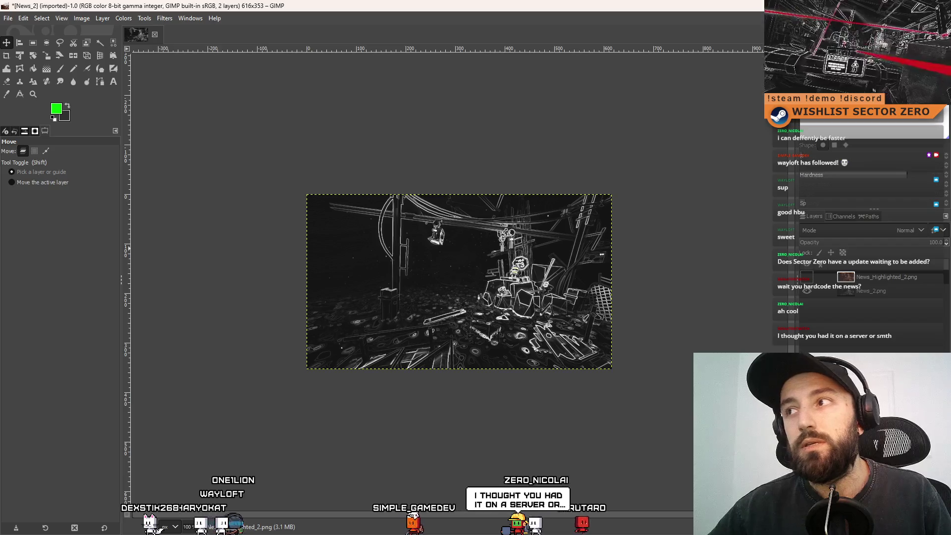
Back in Unity, search the Project assets for 'speed'
key("super+Down")
key("super+Down")
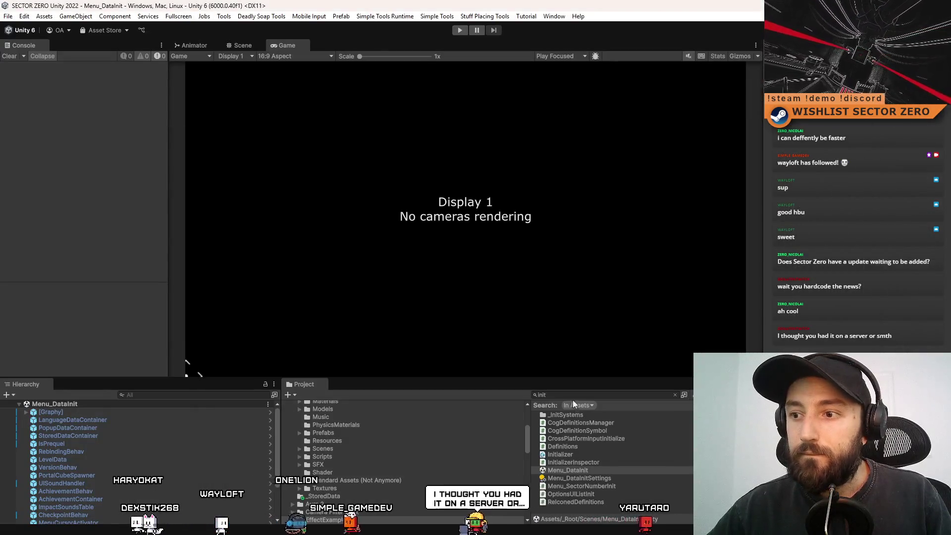
left_click(575, 395)
type("time")
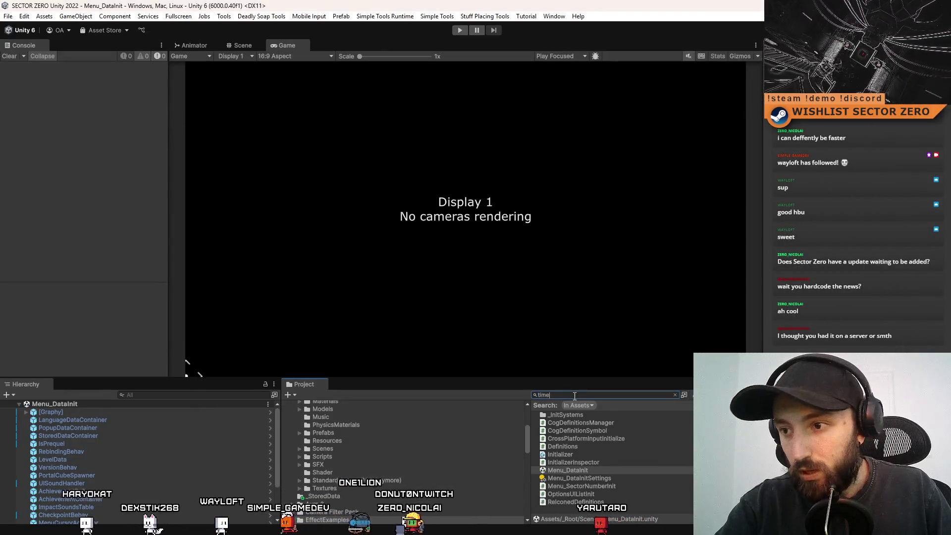
key("BackSpace")
key("BackSpace")
key("BackSpace")
type("s")
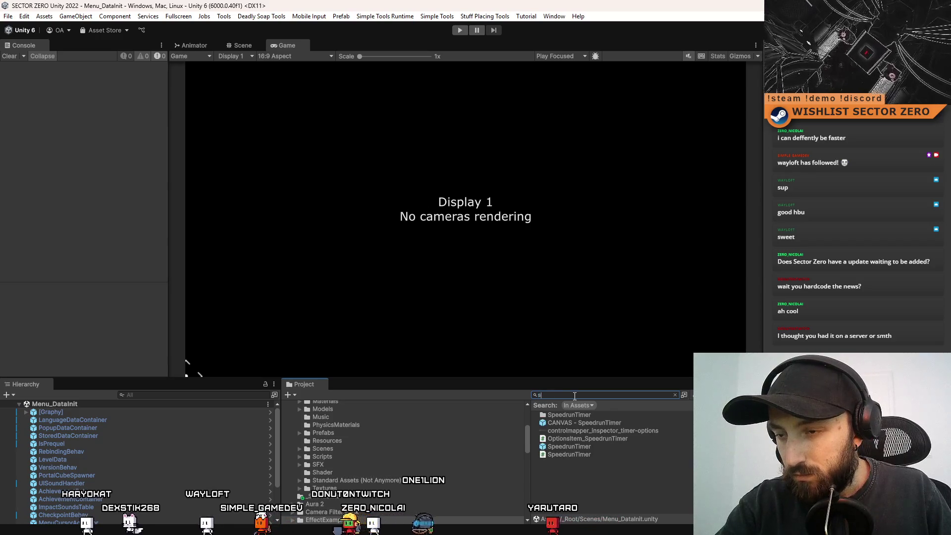
type("peed")
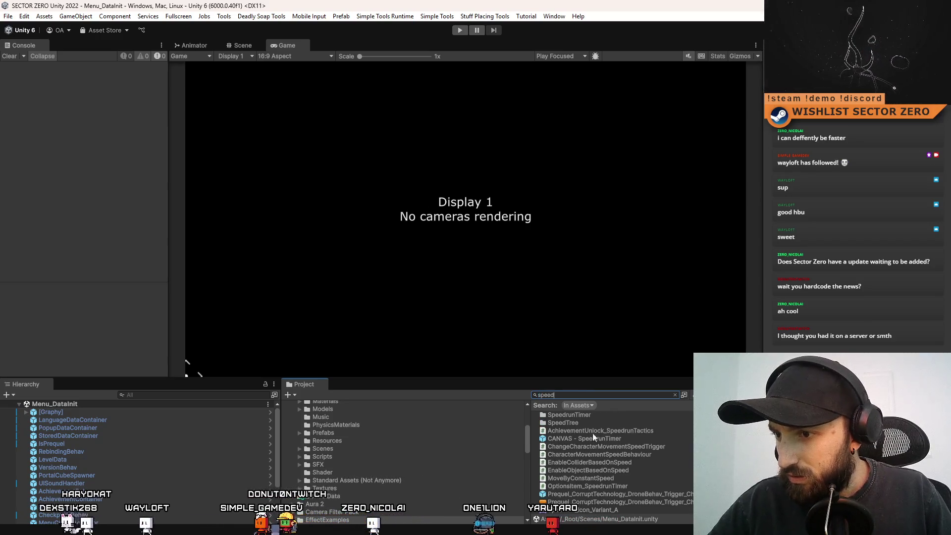
Reveal the Speedrun_Icon_Variant_A asset in File Explorer
scroll(595, 444, "down", 2)
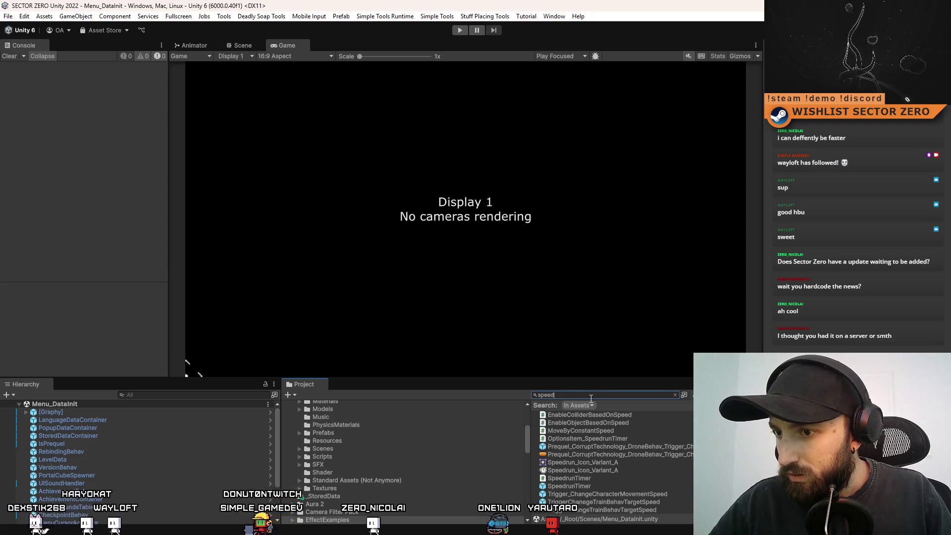
right_click(629, 470)
left_click(705, 154)
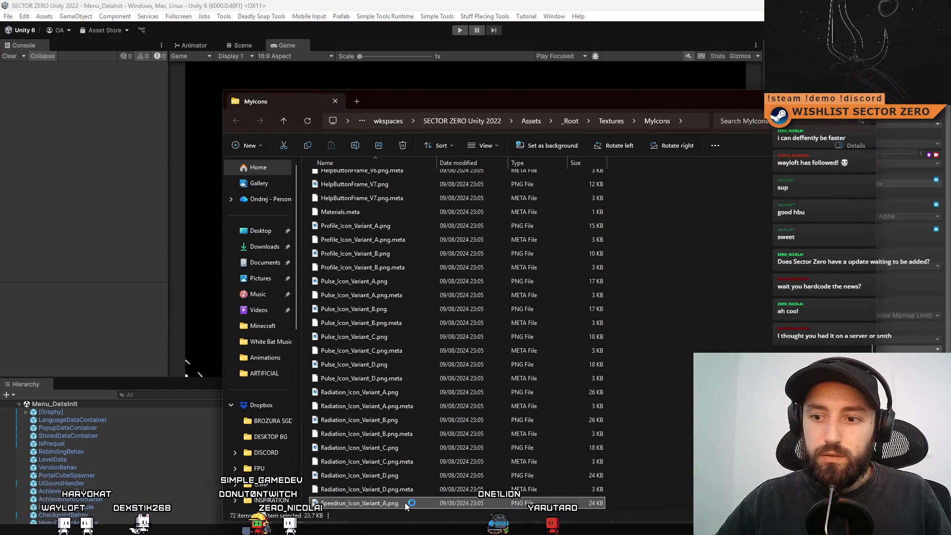
Drag Speedrun_Icon_Variant_A.png from Explorer onto the News_2 canvas as a new layer
key("alt+Tab")
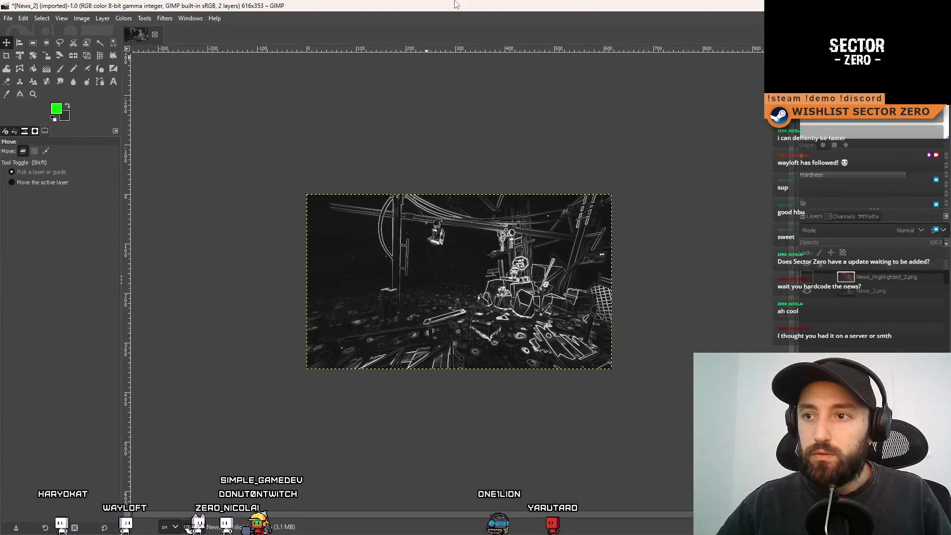
left_click_drag(511, 9, 333, 182)
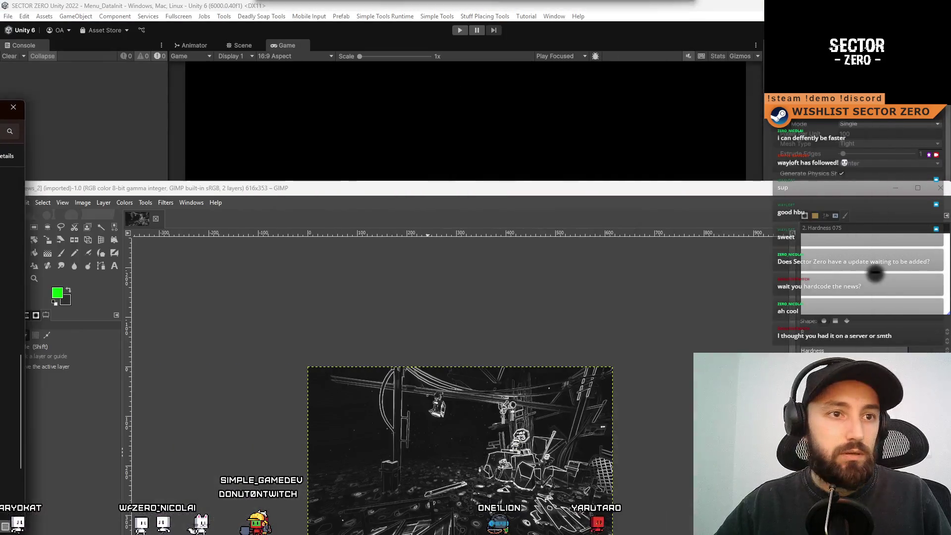
double_click(333, 187)
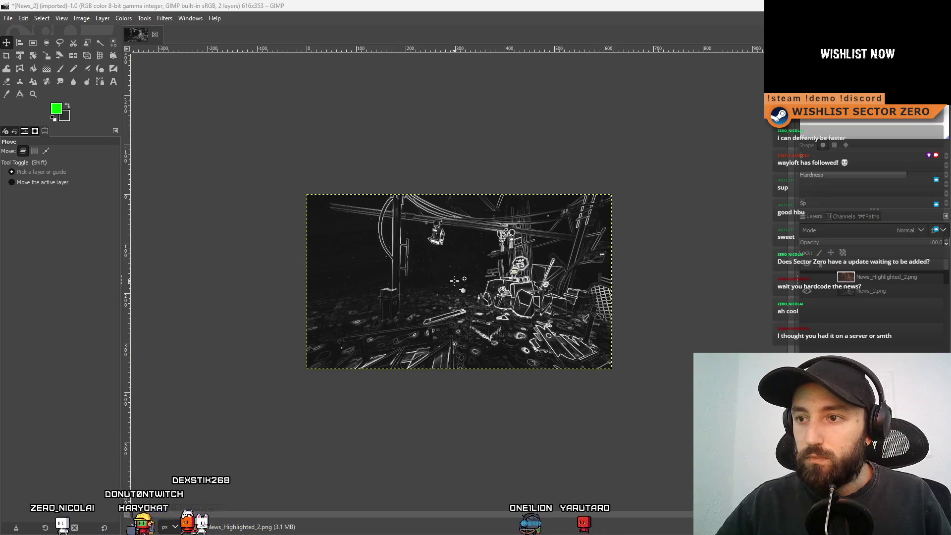
left_click_drag(455, 281, 481, 281)
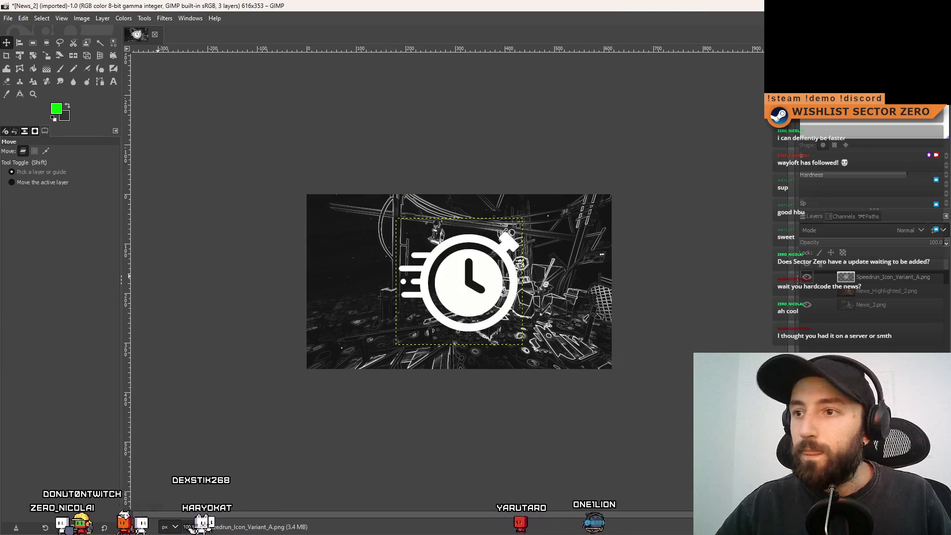
Toggle the stopwatch layer on and off to compare it with the scene, leaving it visible
left_click(806, 278)
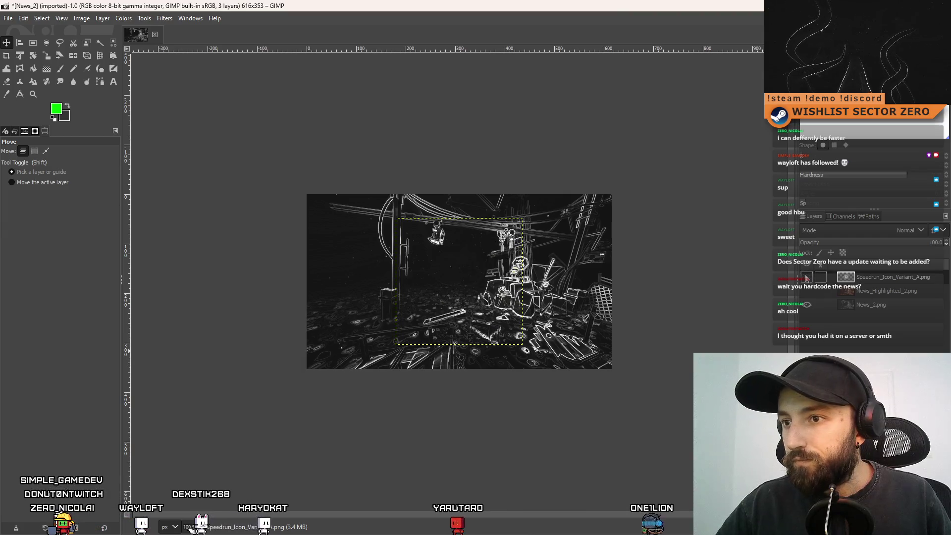
left_click(806, 277)
left_click(806, 278)
left_click(807, 277)
left_click(806, 277)
left_click(807, 277)
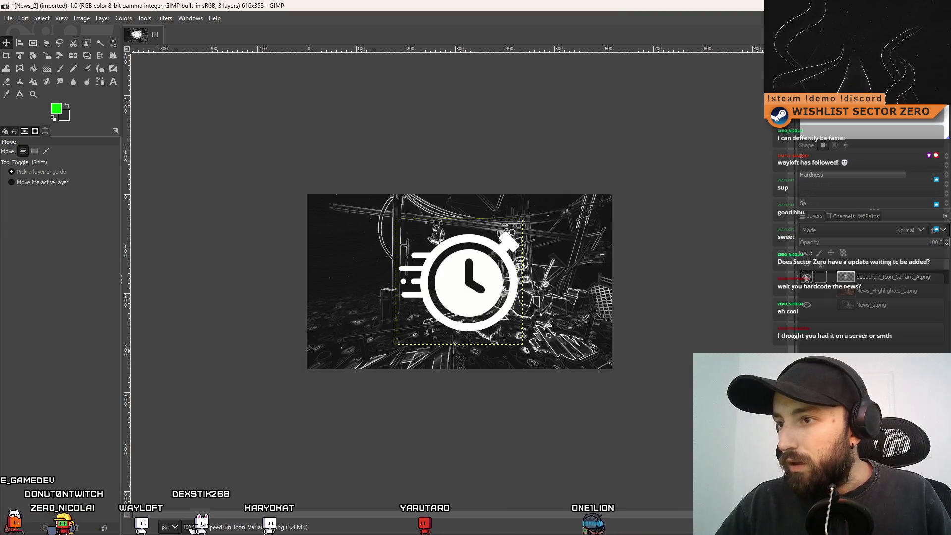
left_click(807, 277)
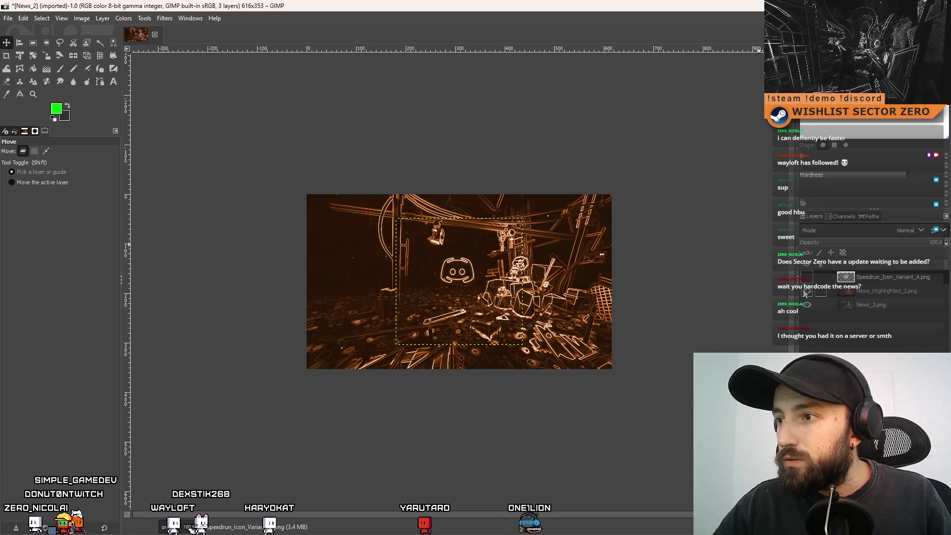
left_click(806, 278)
left_click(807, 277)
left_click(807, 278)
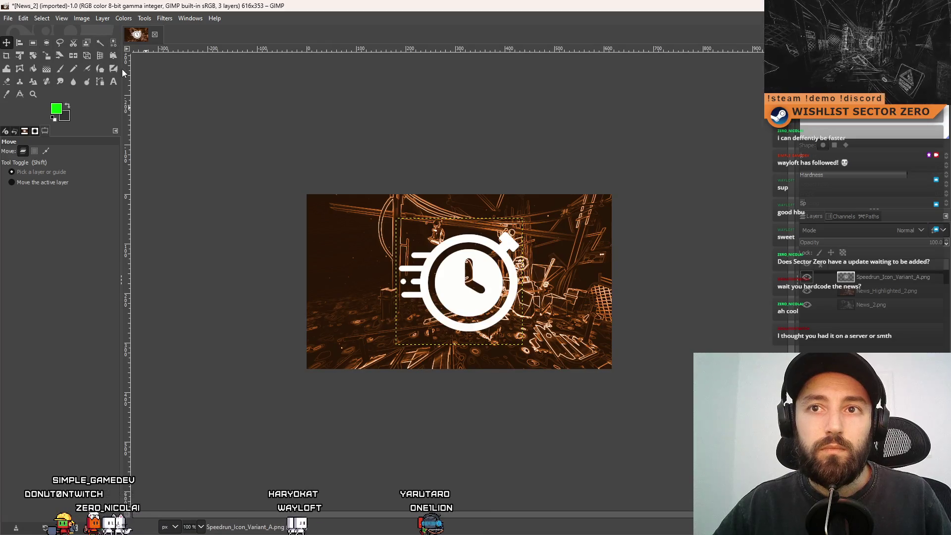
Scale the stopwatch icon layer to 113×113 px, aligned over the Discord icon
left_click(47, 55)
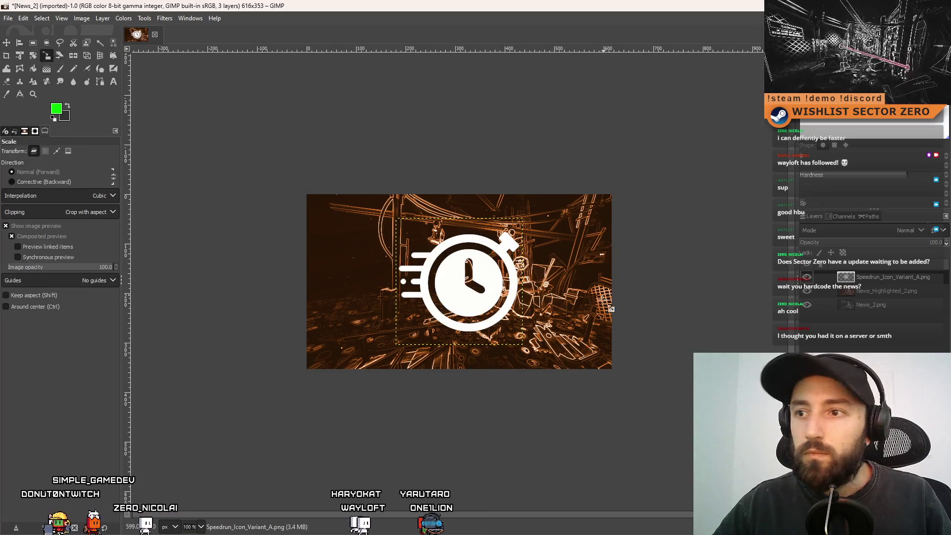
left_click(489, 287)
mouse_move(531, 230)
left_mouse_down()
mouse_move(473, 297)
mouse_move(455, 287)
left_mouse_up()
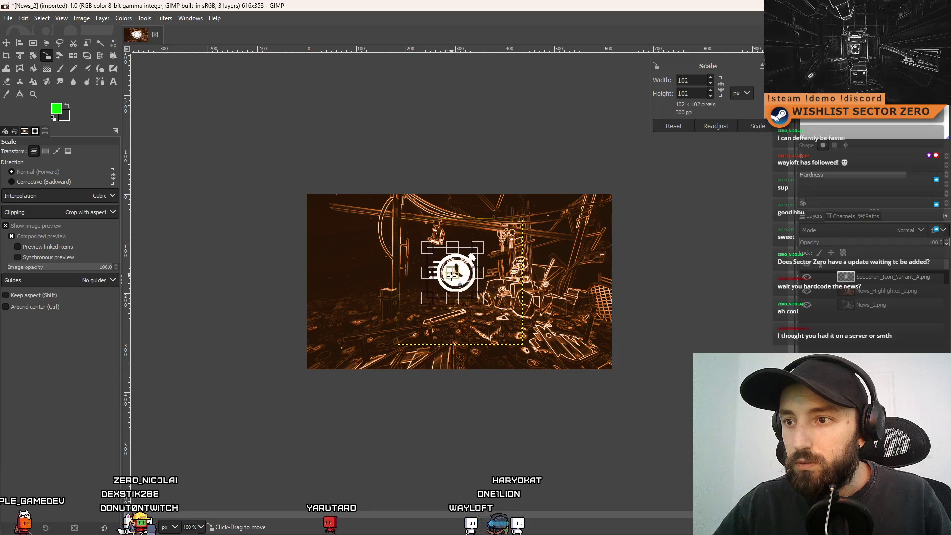
left_click_drag(486, 249, 490, 245)
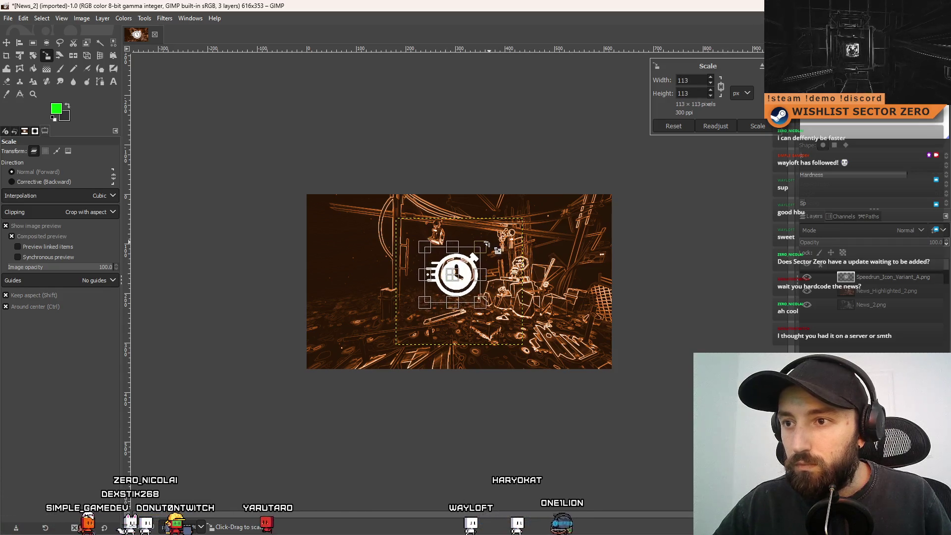
left_click_drag(466, 285, 463, 282)
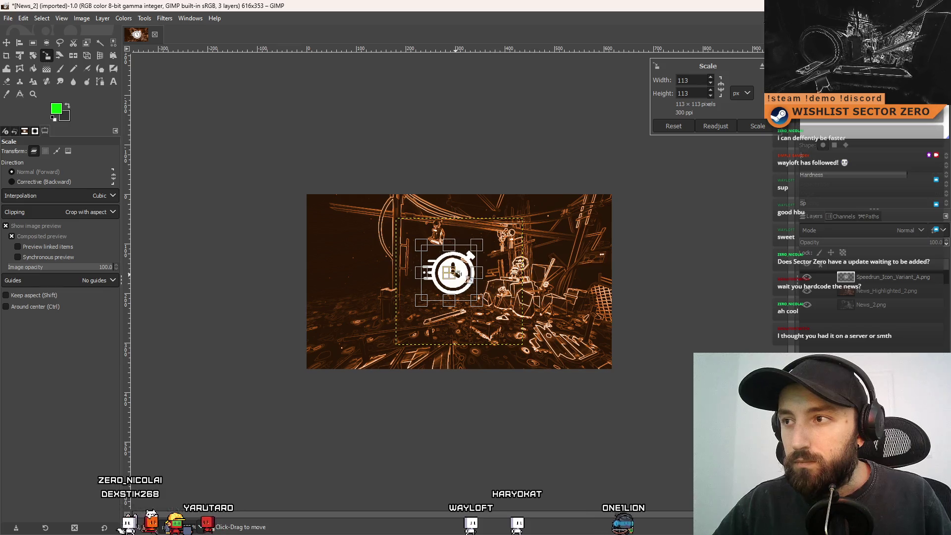
left_click(766, 128)
Compare layers, leave the stopwatch hidden, and make News_Highlighted_2 the active layer
left_click(807, 277)
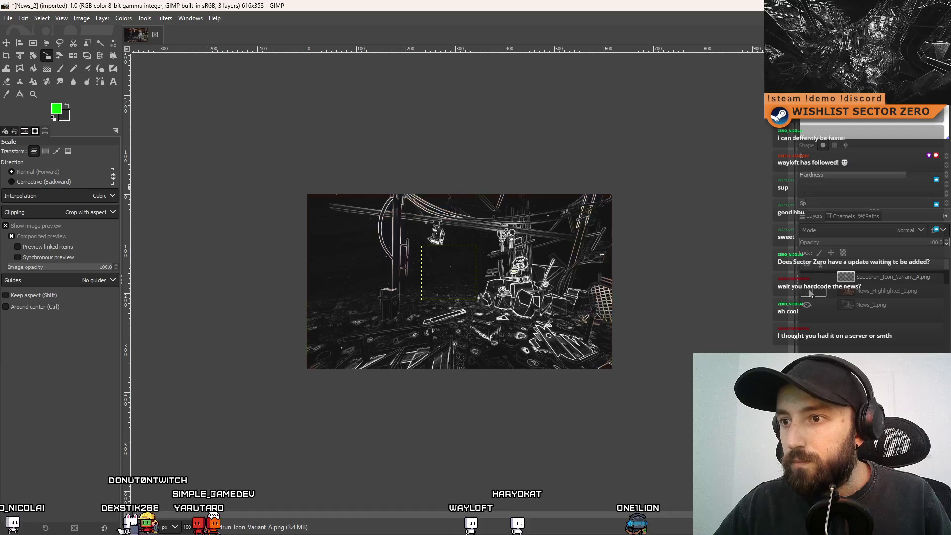
left_click(807, 277)
left_click(807, 277)
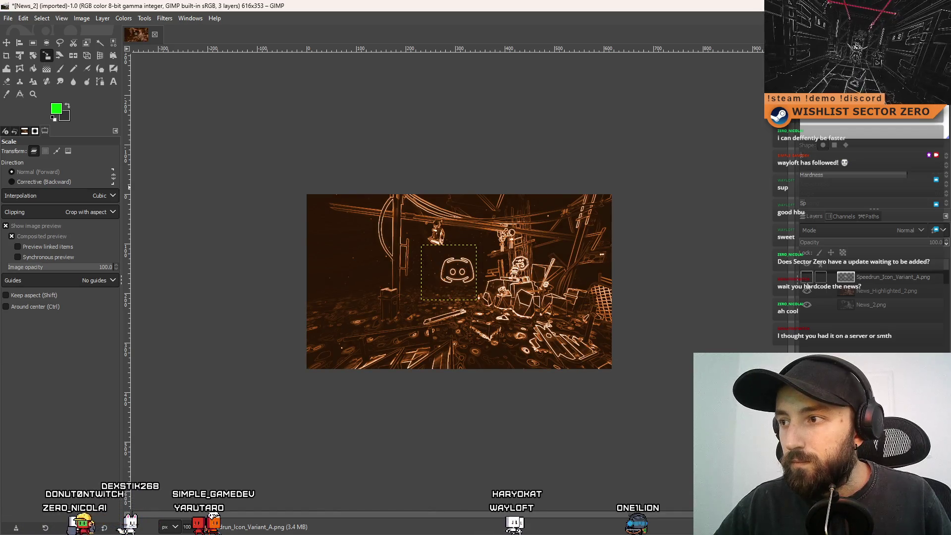
left_click(807, 277)
left_click(807, 278)
left_click(807, 291)
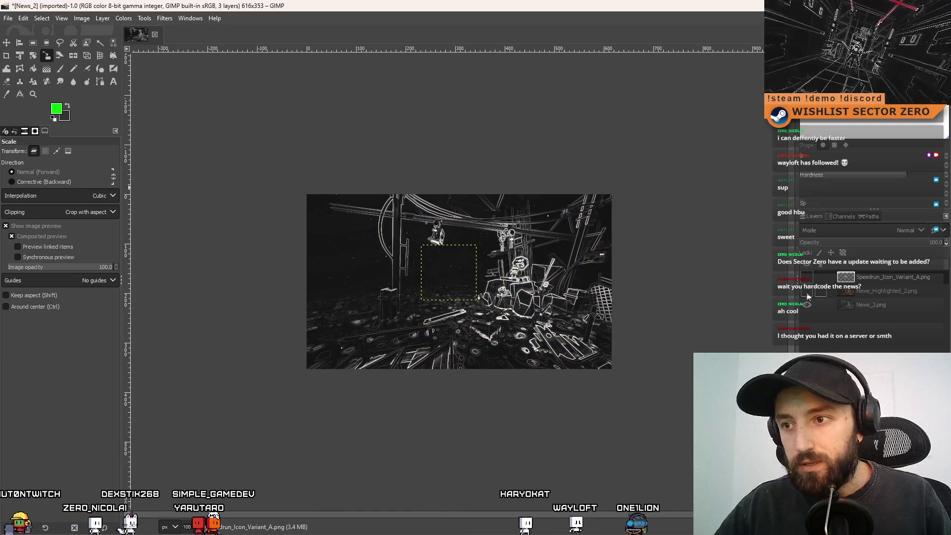
left_click(807, 292)
left_click(807, 277)
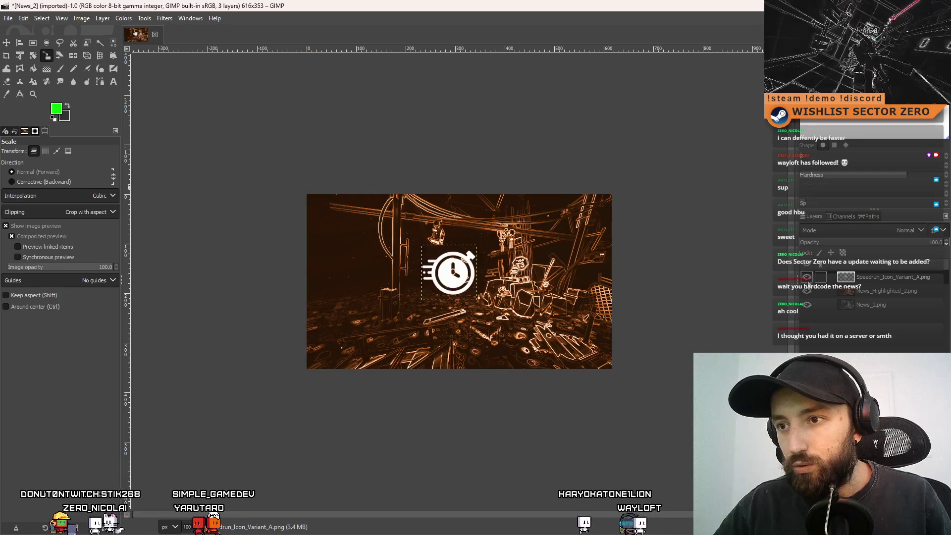
left_click(807, 277)
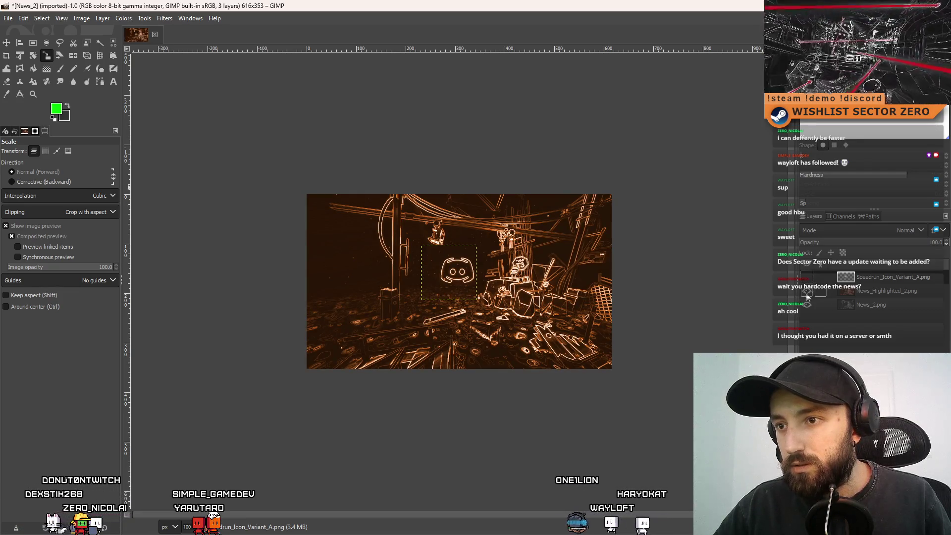
left_click(882, 291)
Clone dark background over the Discord logo's upper-left outline and lower-right arc tips
scroll(481, 274, "up", 5)
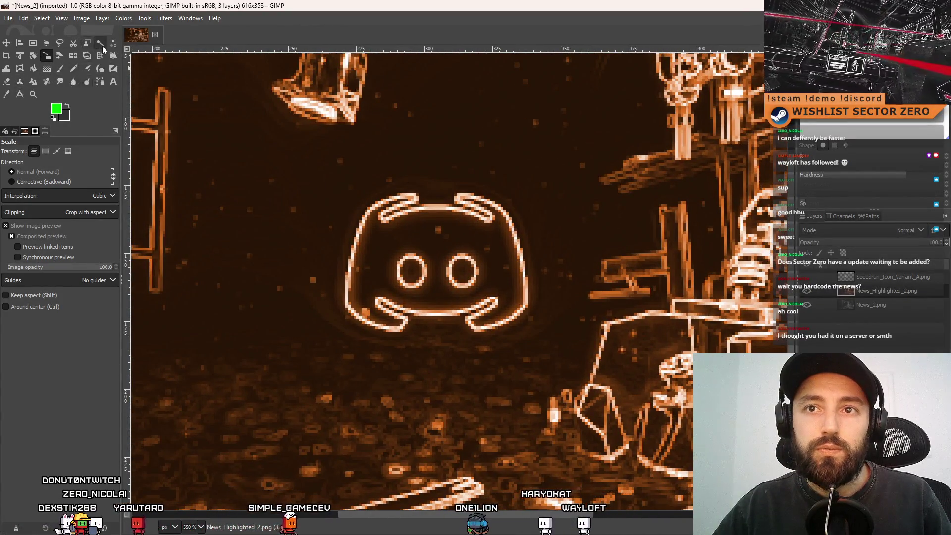
left_click(61, 68)
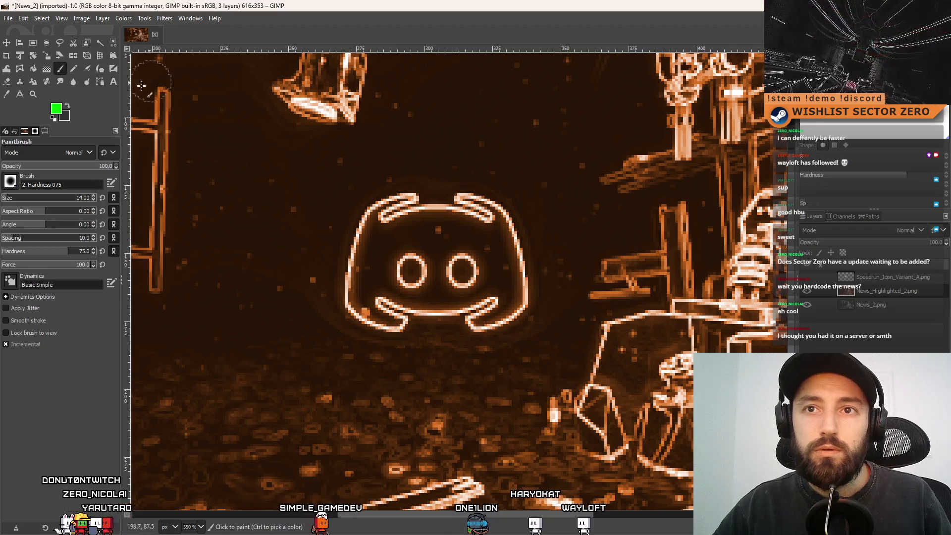
left_click(19, 81)
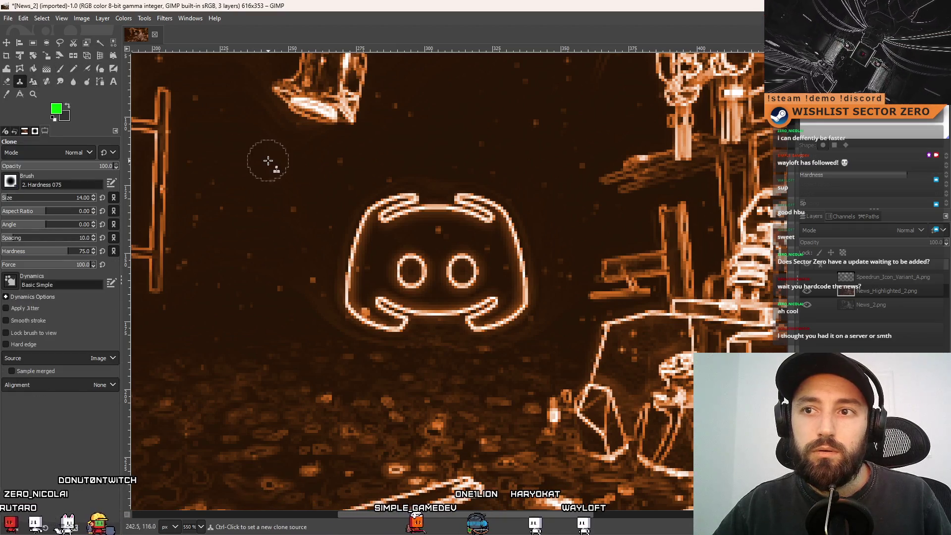
left_click(320, 189, "ctrl")
mouse_move(404, 201)
left_mouse_down()
mouse_move(364, 229)
mouse_move(371, 213)
mouse_move(456, 187)
mouse_move(491, 218)
mouse_move(504, 250)
mouse_move(509, 242)
left_mouse_up()
left_click(439, 173, "ctrl")
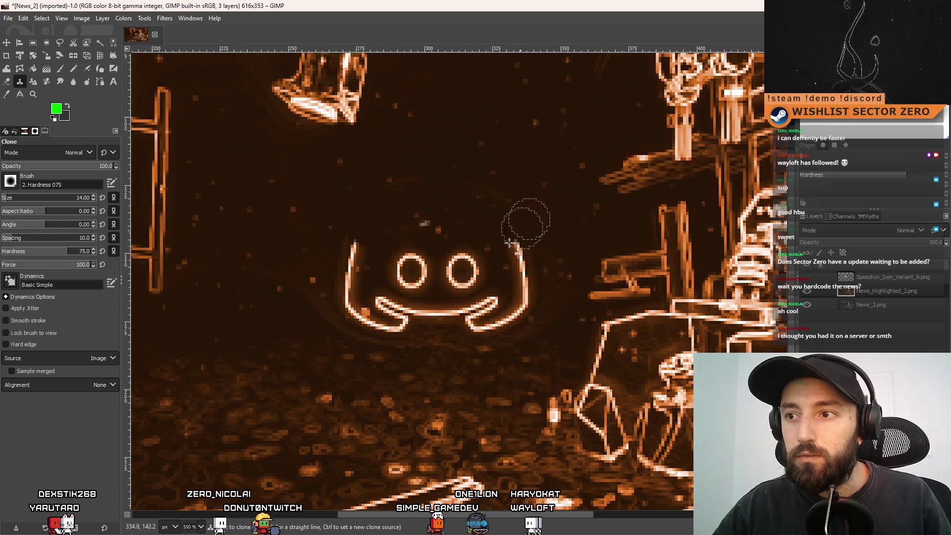
left_click(522, 294)
left_click(371, 214, "ctrl")
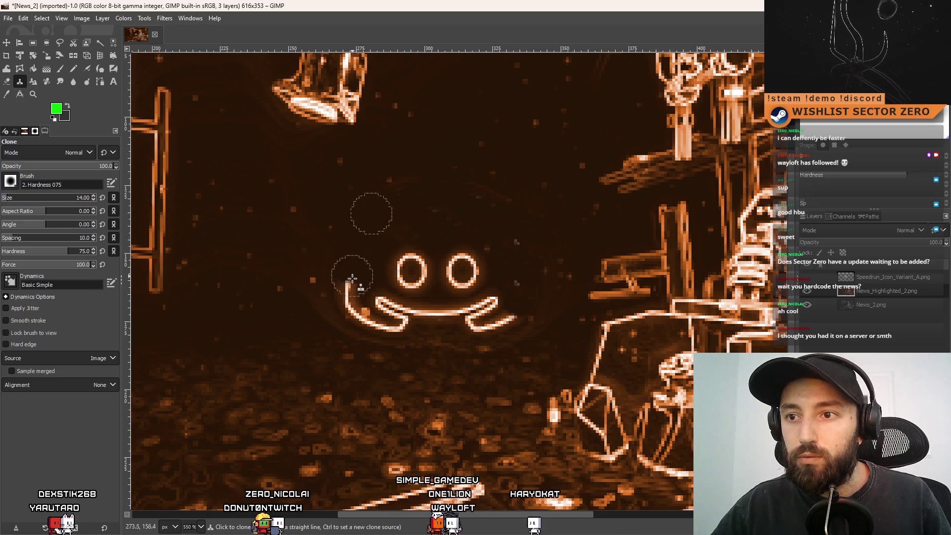
left_click(352, 279)
Clone out the logo's eye rings and mouth arc, leaving plain dark background
left_click_drag(411, 260, 395, 276)
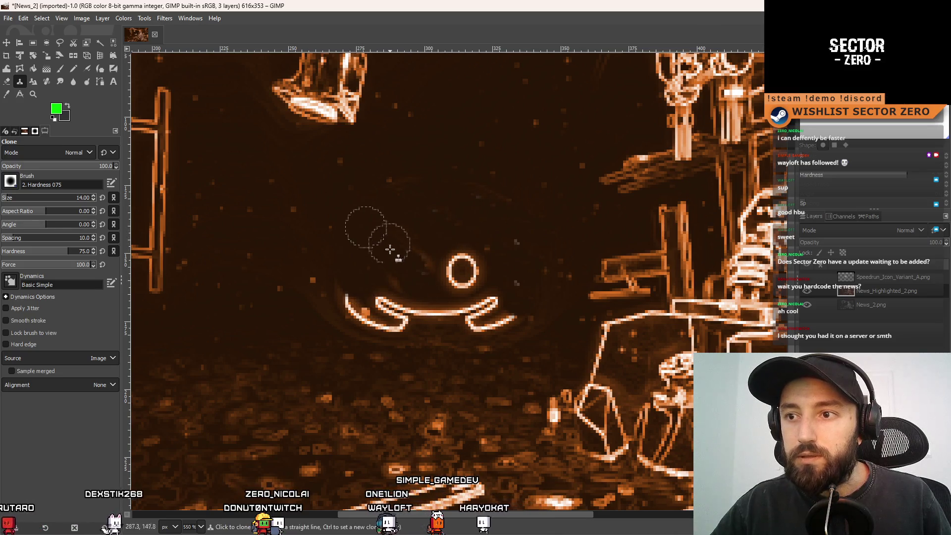
left_click_drag(458, 270, 460, 282)
left_click(471, 254, "ctrl")
left_click(495, 328)
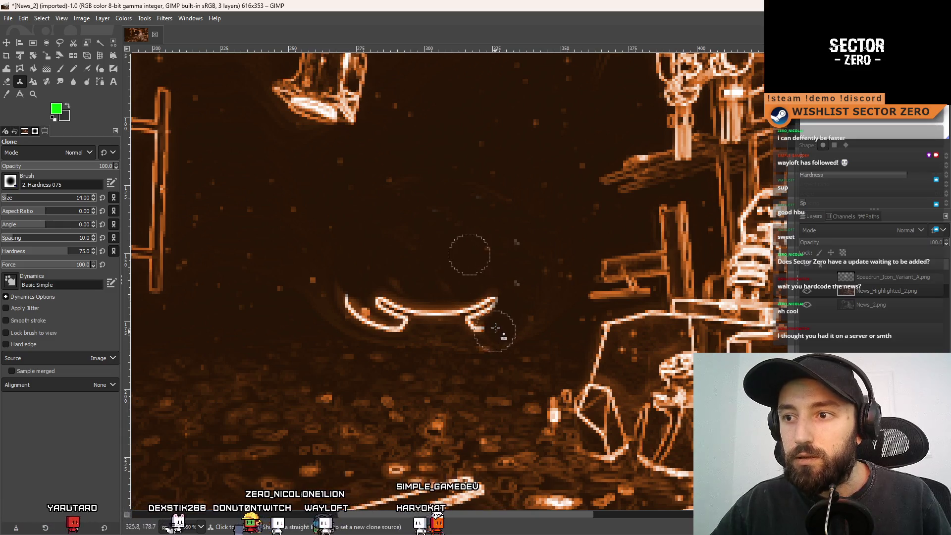
left_click_drag(496, 327, 475, 319)
mouse_move(365, 282)
left_mouse_down()
mouse_move(386, 322)
mouse_move(452, 313)
left_mouse_up()
left_click(330, 300)
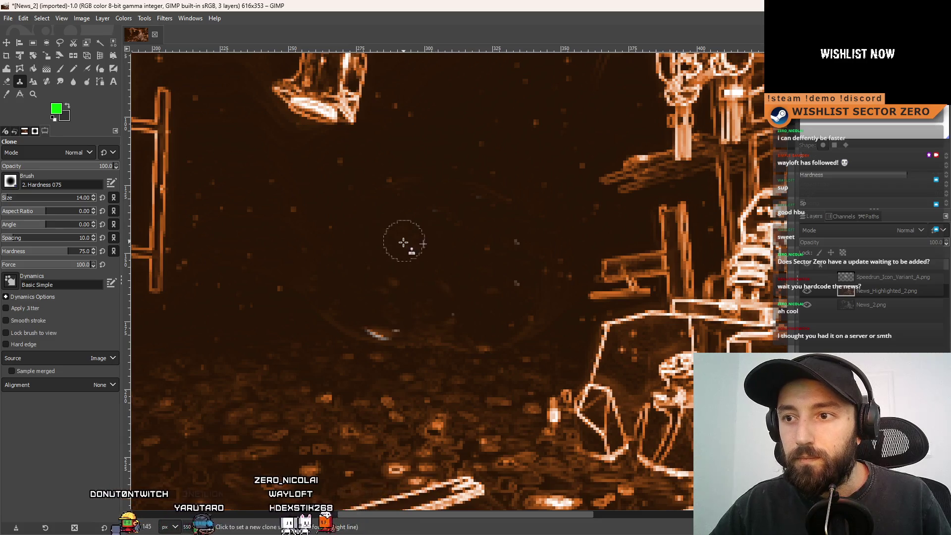
left_click_drag(377, 323, 414, 333)
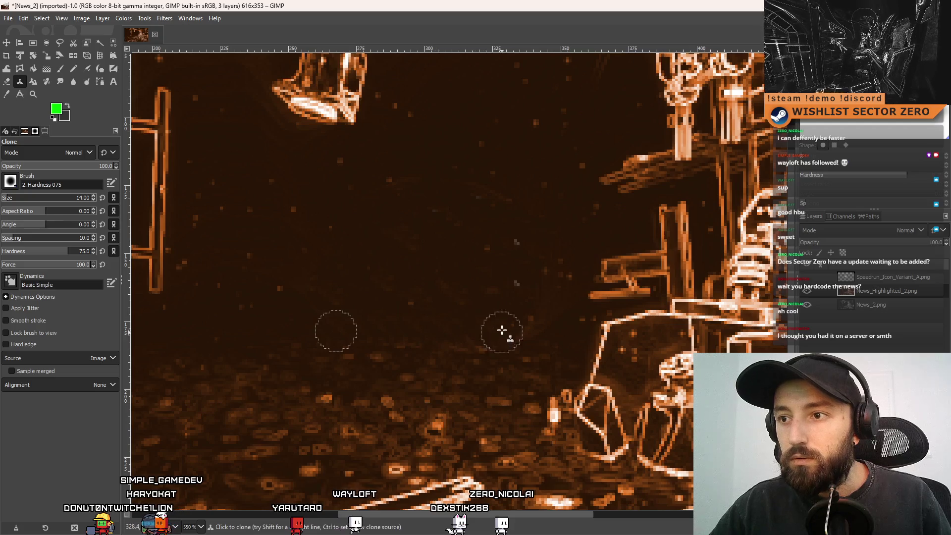
scroll(464, 270, "down", 4)
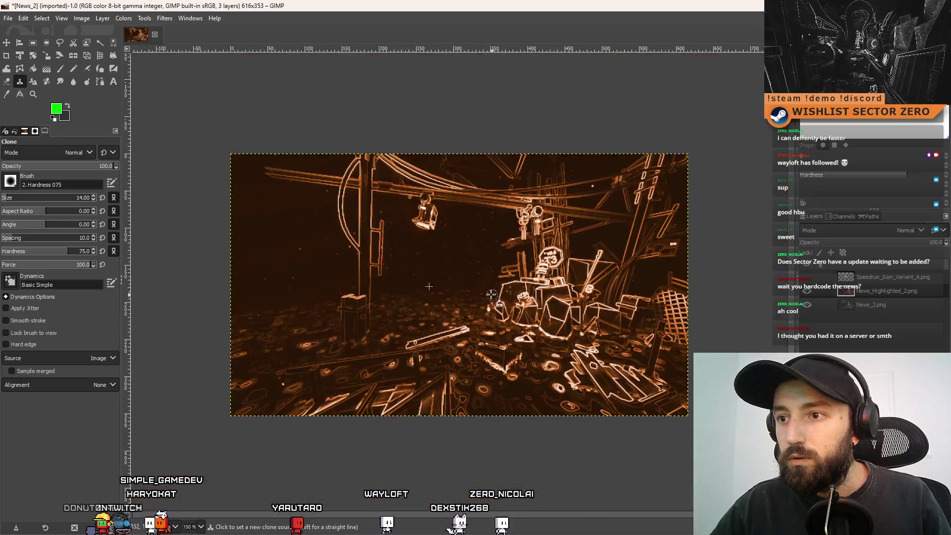
Show the stopwatch icon layer, make it active with the Move tool, and browse Filters
left_click(807, 277)
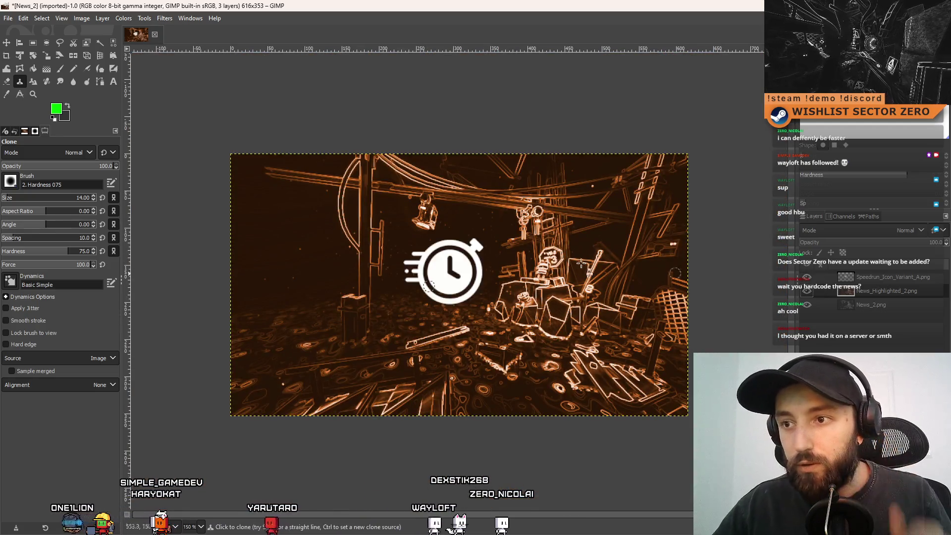
left_click(6, 43)
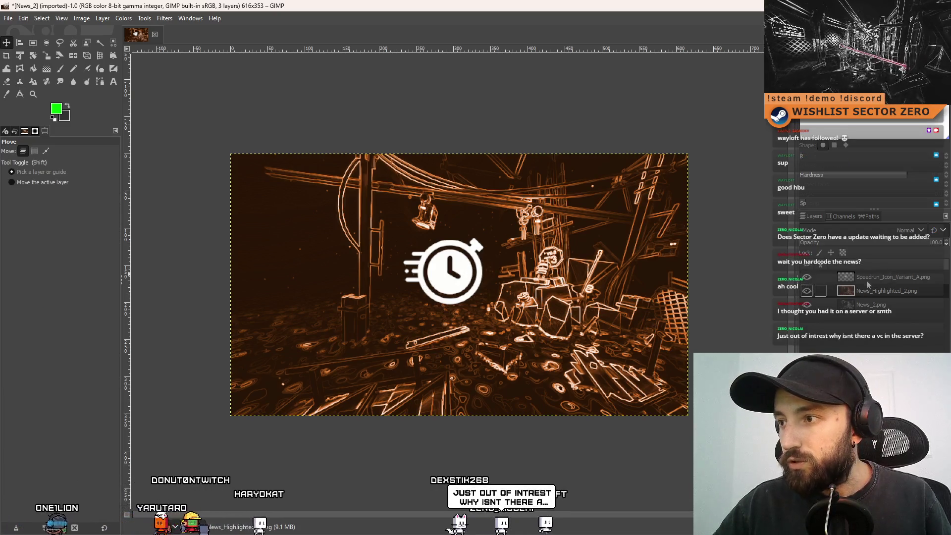
left_click(446, 271)
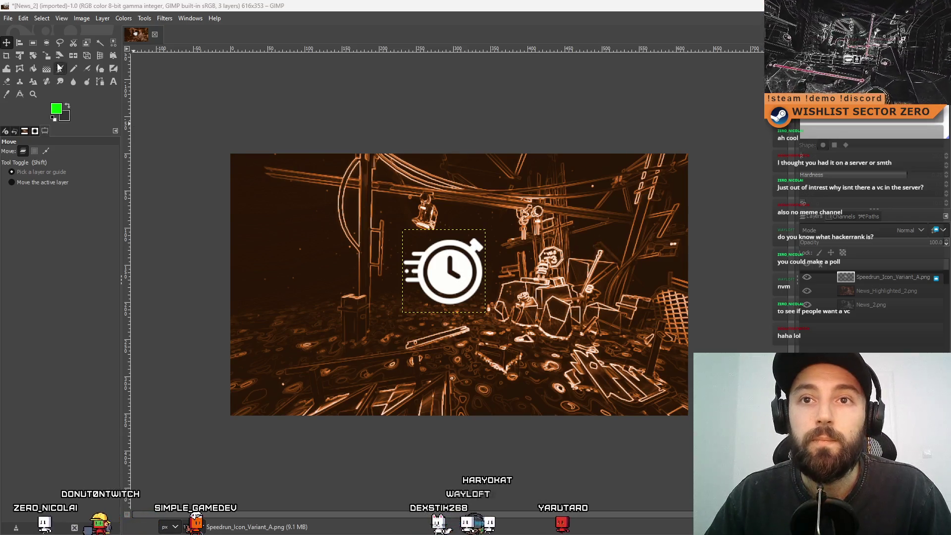
left_click(124, 19)
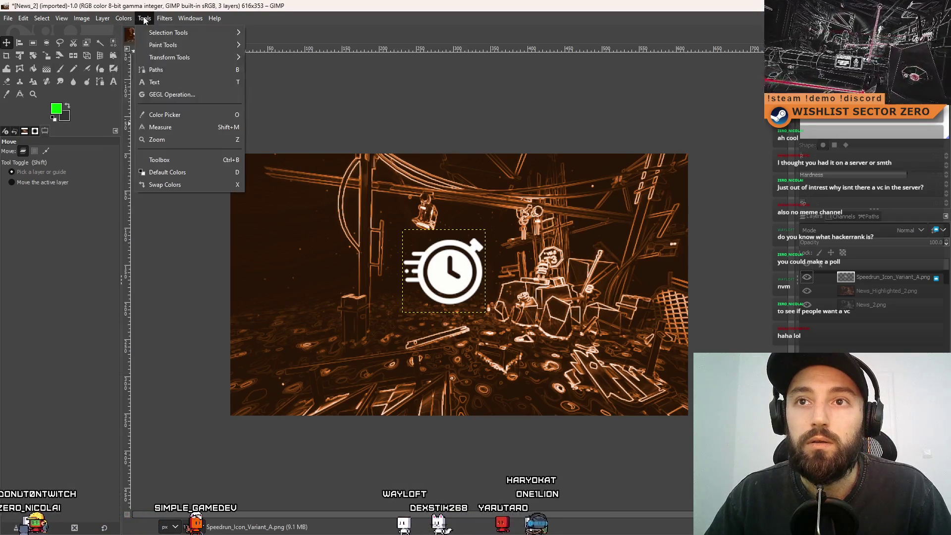
mouse_move(223, 141)
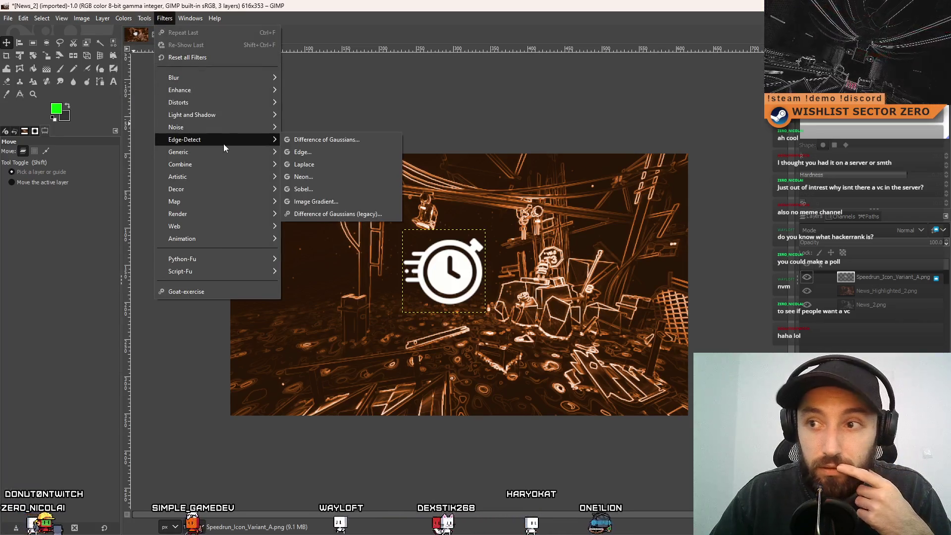
left_click(347, 188)
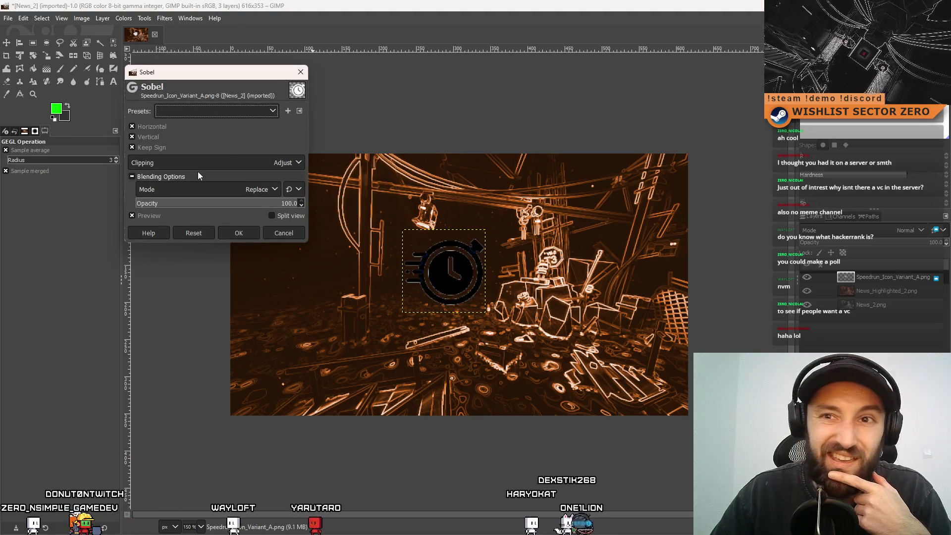
left_click(246, 204)
mouse_move(245, 207)
left_mouse_down()
mouse_move(144, 206)
mouse_move(298, 206)
mouse_move(51, 201)
left_mouse_up()
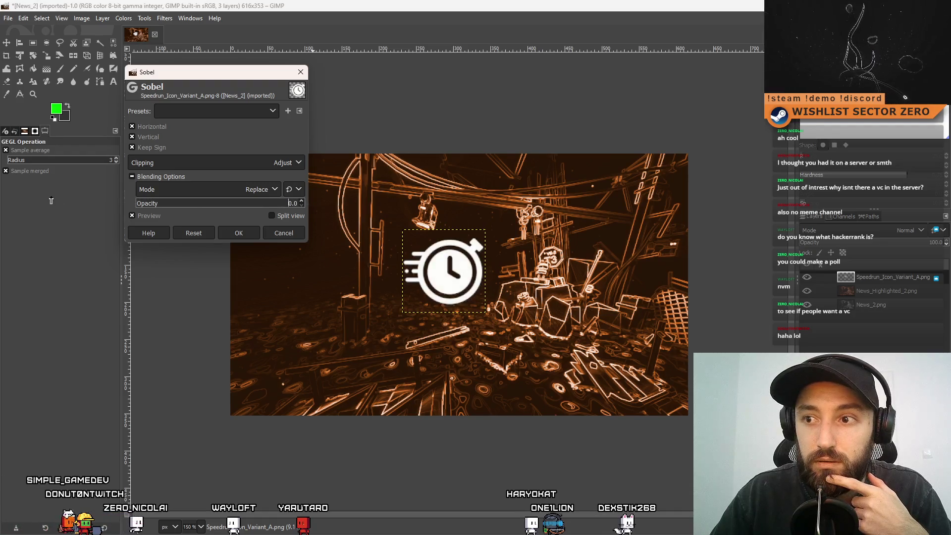
left_click(283, 233)
left_click(164, 18)
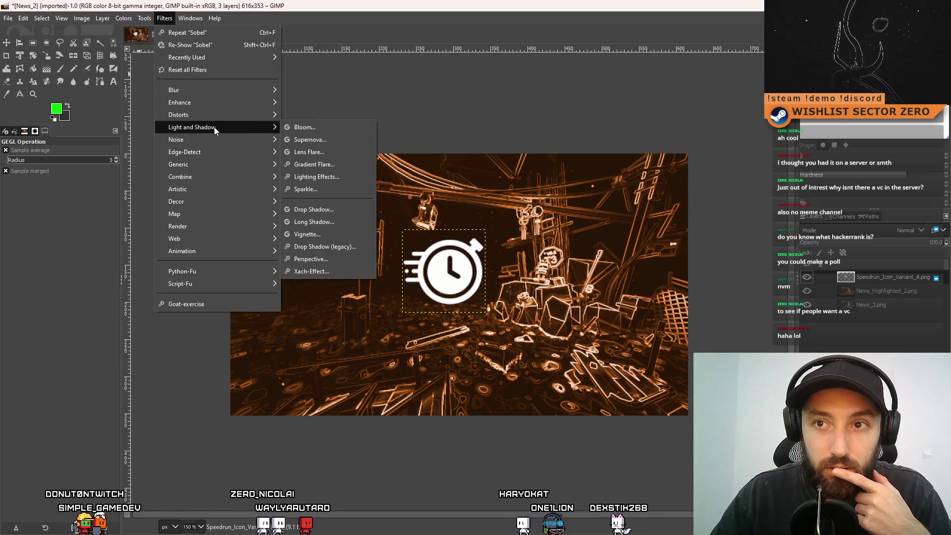
mouse_move(218, 152)
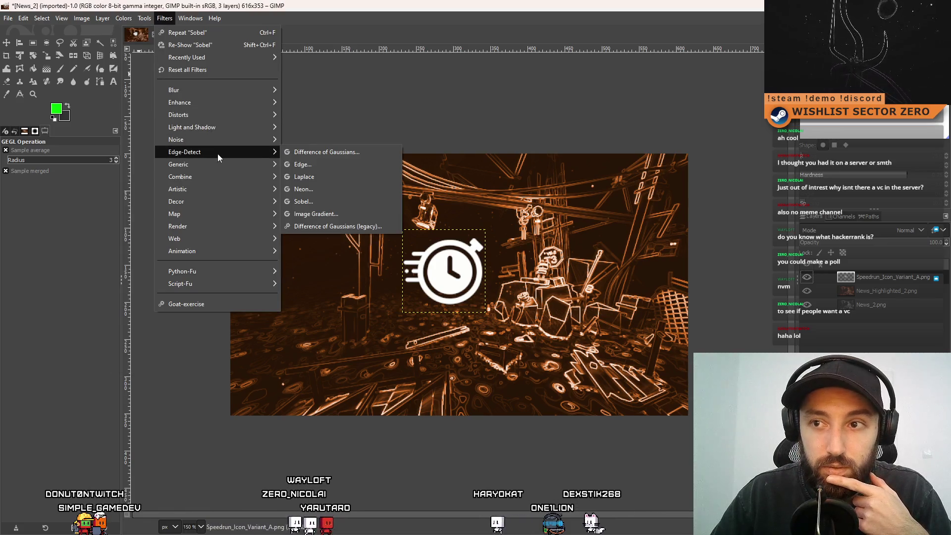
left_click(322, 166)
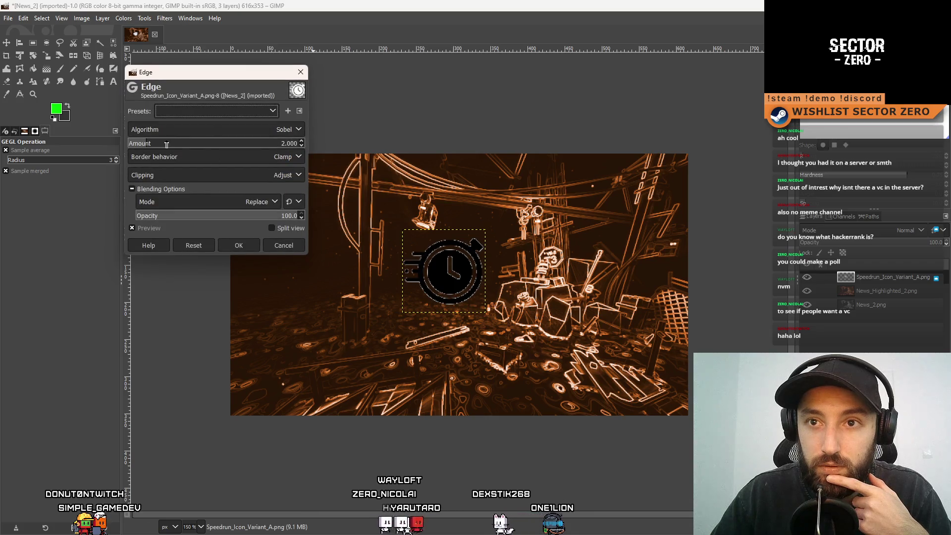
left_click(158, 142)
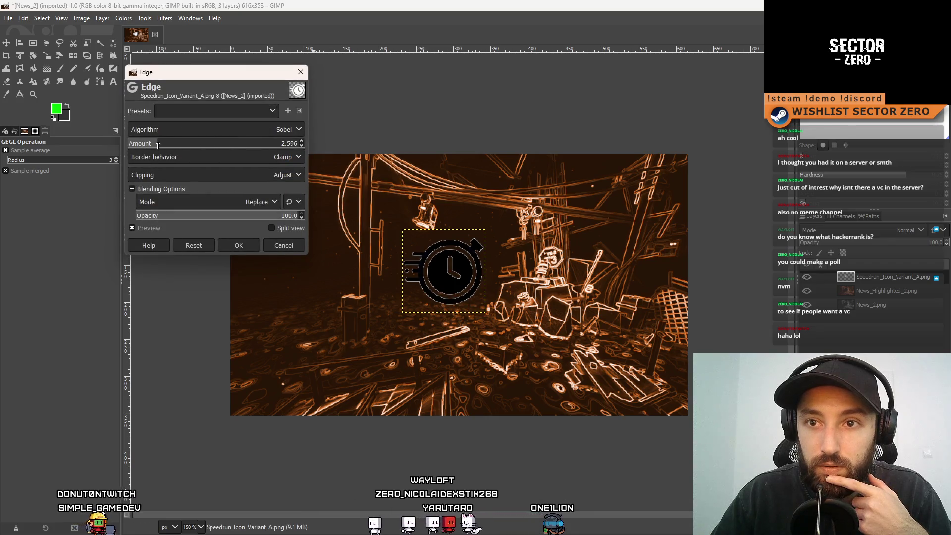
left_click(291, 245)
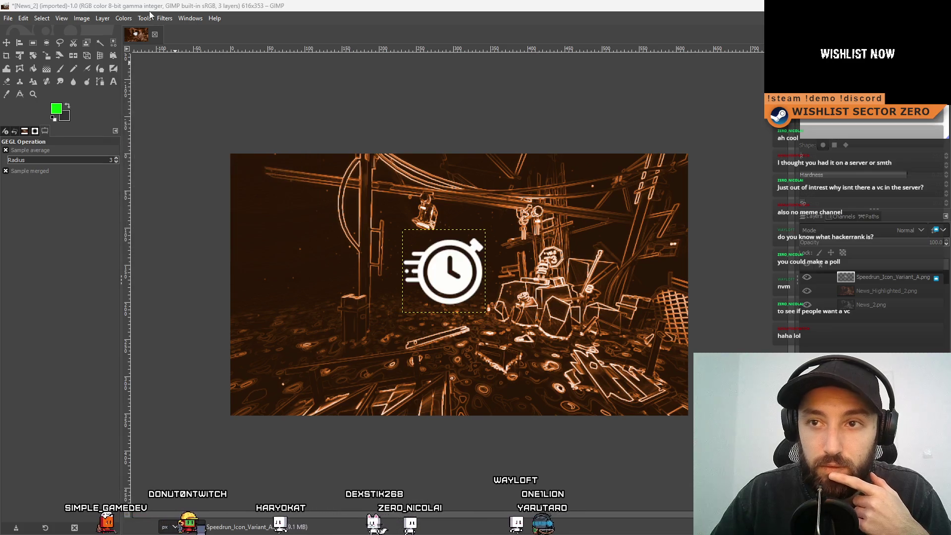
left_click(150, 15)
mouse_move(165, 18)
mouse_move(216, 127)
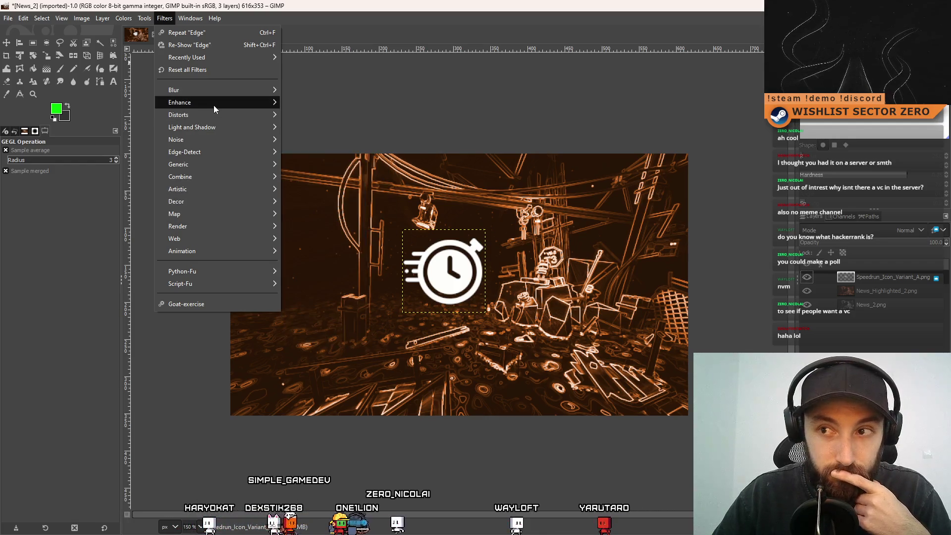
Preview the Neon and Laplace edge effects on the icon and discard both
mouse_move(214, 108)
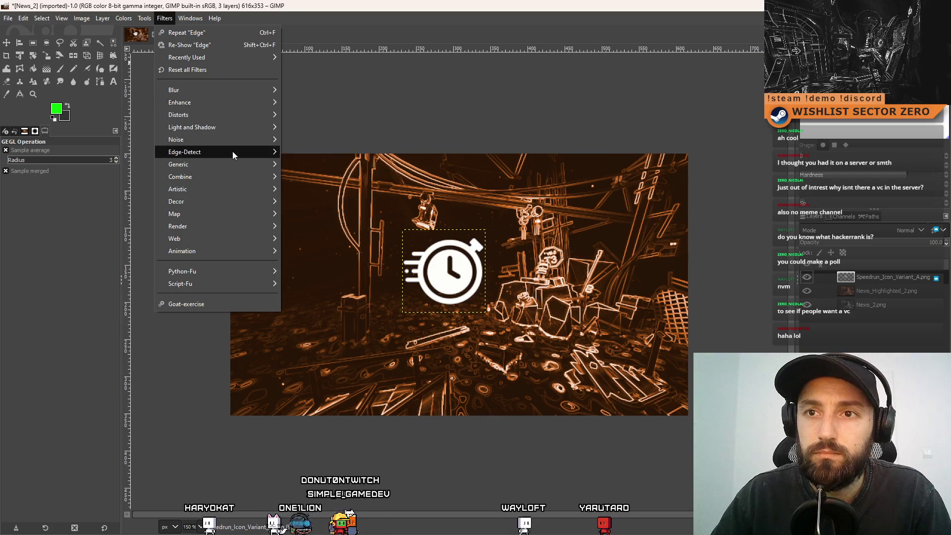
mouse_move(233, 151)
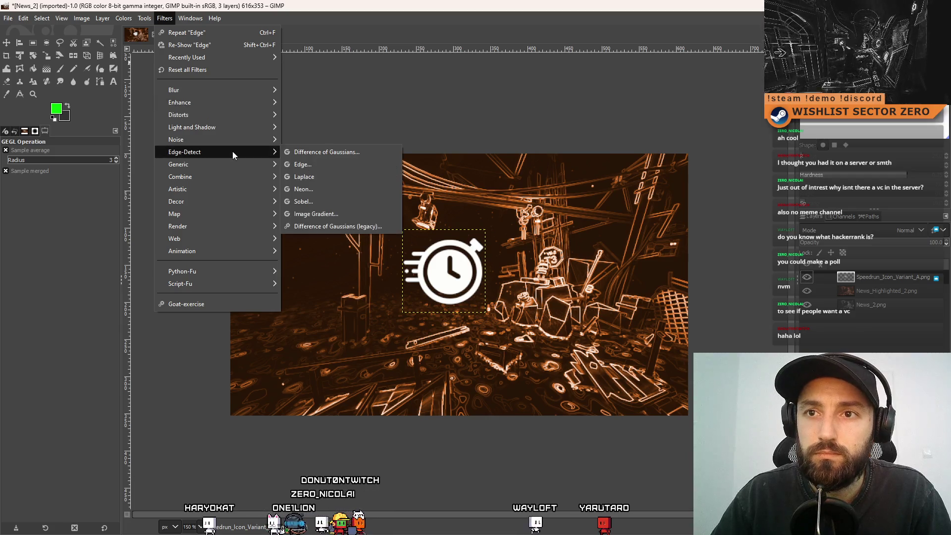
left_click(361, 189)
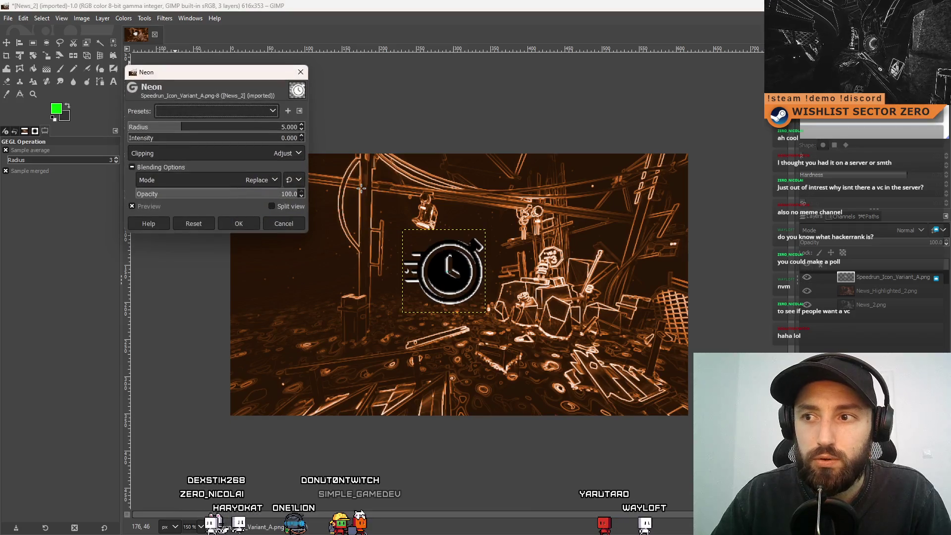
left_click(284, 223)
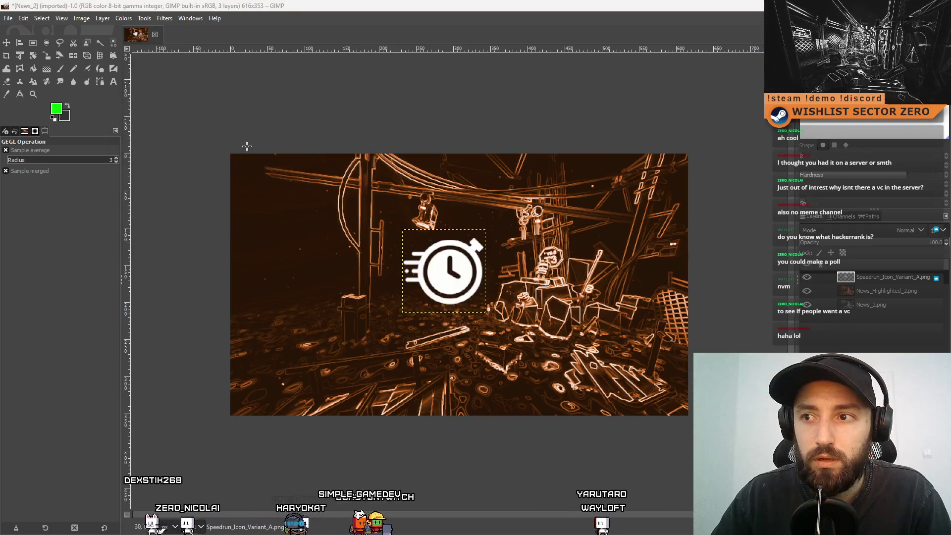
left_click(124, 18)
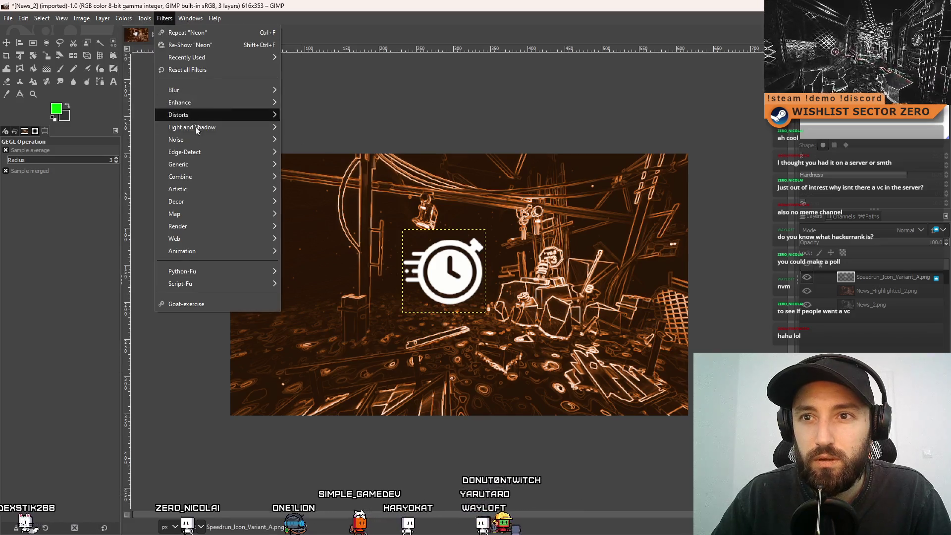
mouse_move(206, 150)
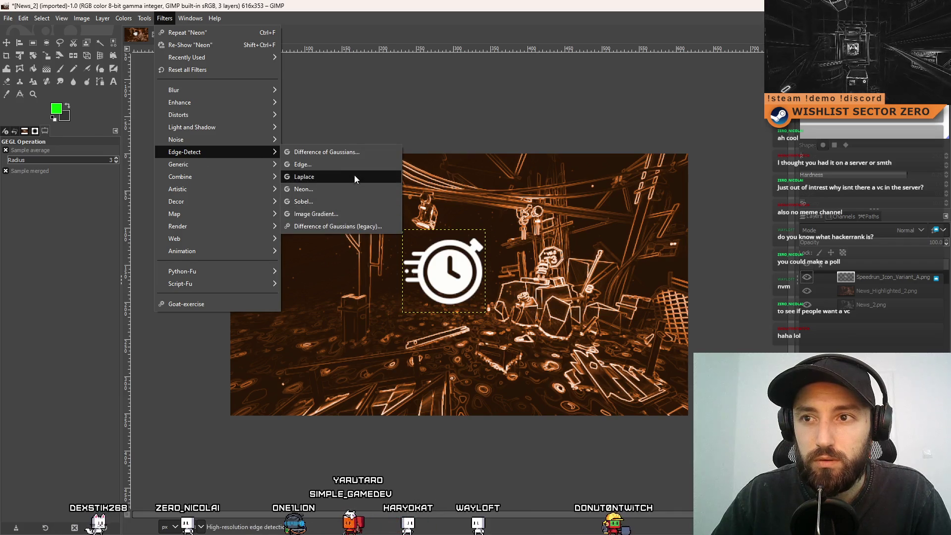
left_click(345, 177)
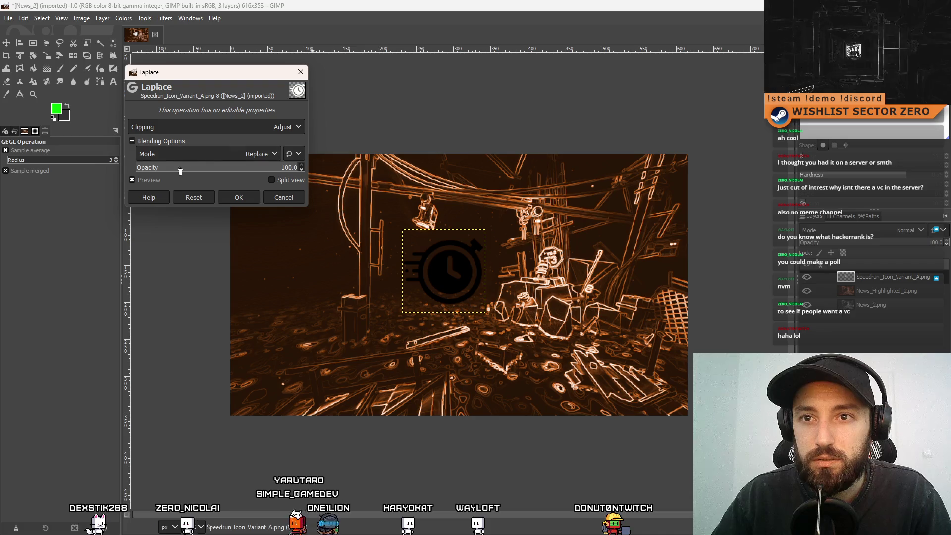
left_click(278, 197)
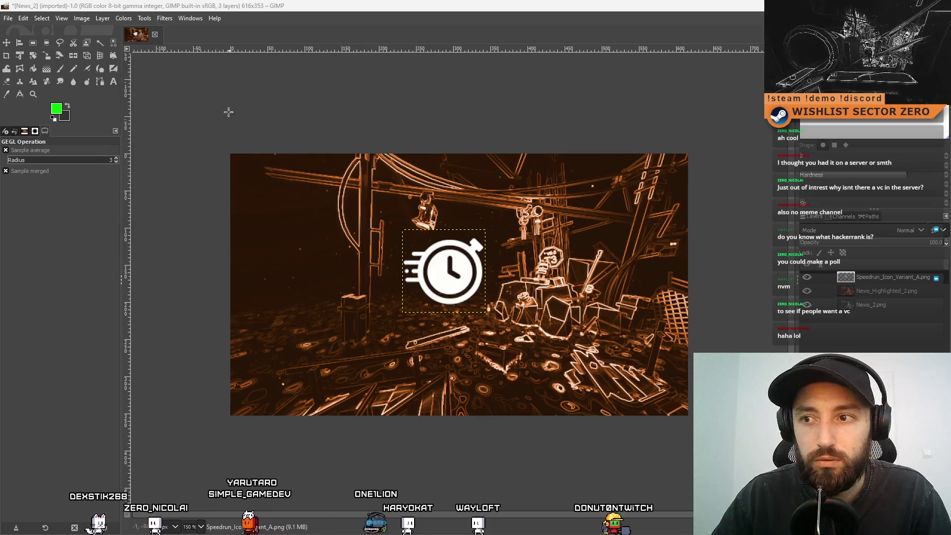
Open the Difference of Gaussians edge filter
left_click(159, 18)
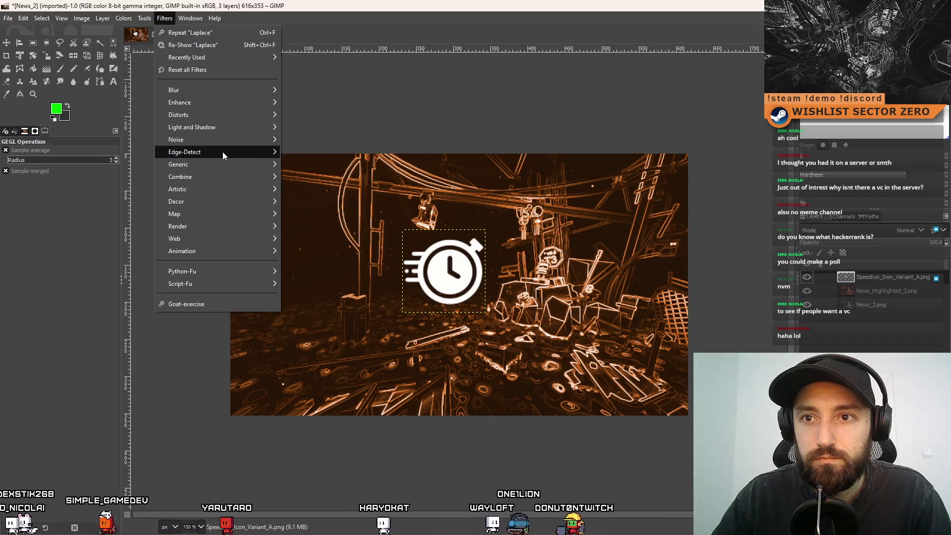
mouse_move(222, 151)
left_click(347, 154)
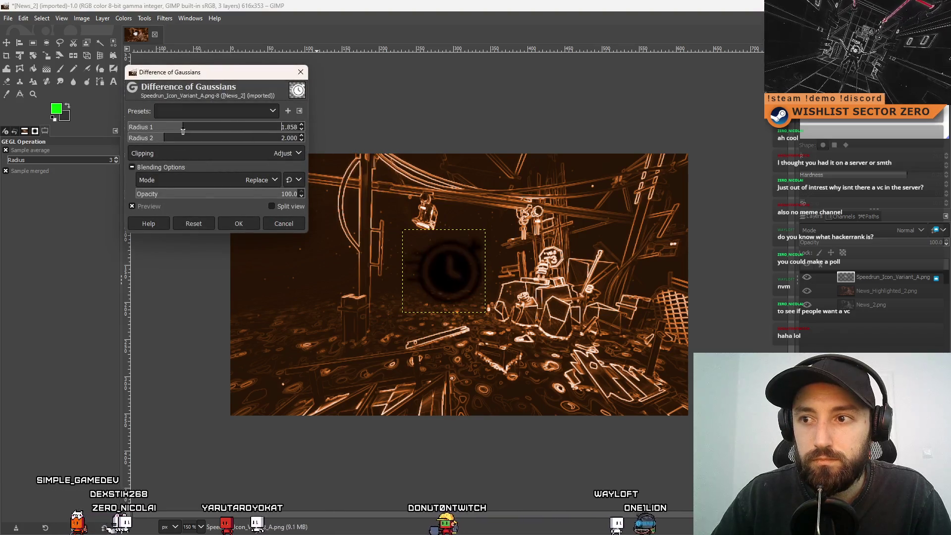
Adjust the Difference of Gaussians radius 1 and radius 2 values, then cancel the effect
left_click(159, 127)
left_click_drag(159, 128, 214, 138)
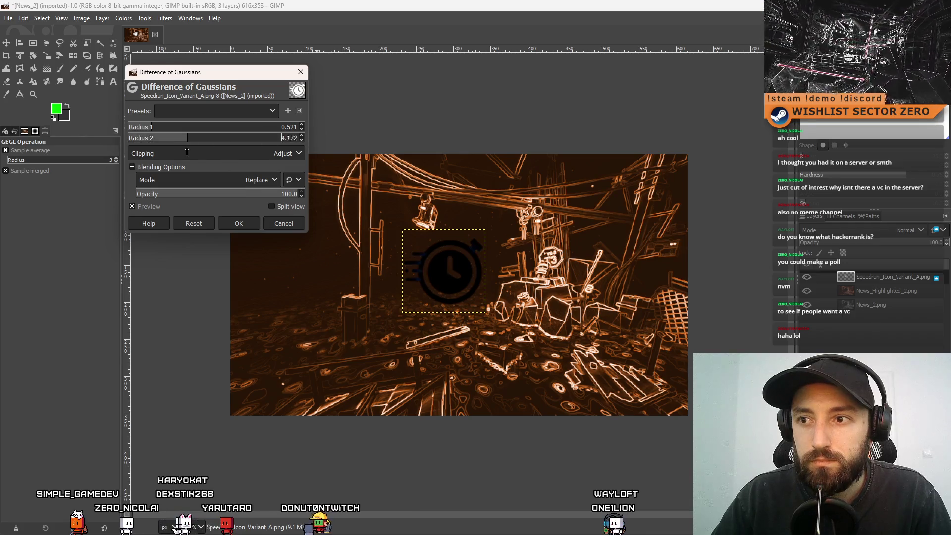
mouse_move(159, 130)
left_mouse_down()
mouse_move(248, 130)
mouse_move(170, 138)
left_mouse_up()
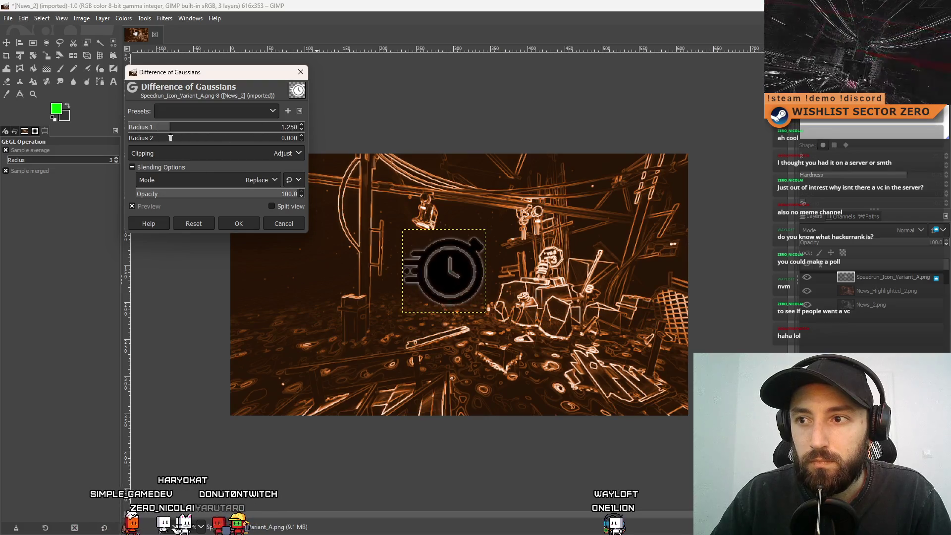
left_click(278, 226)
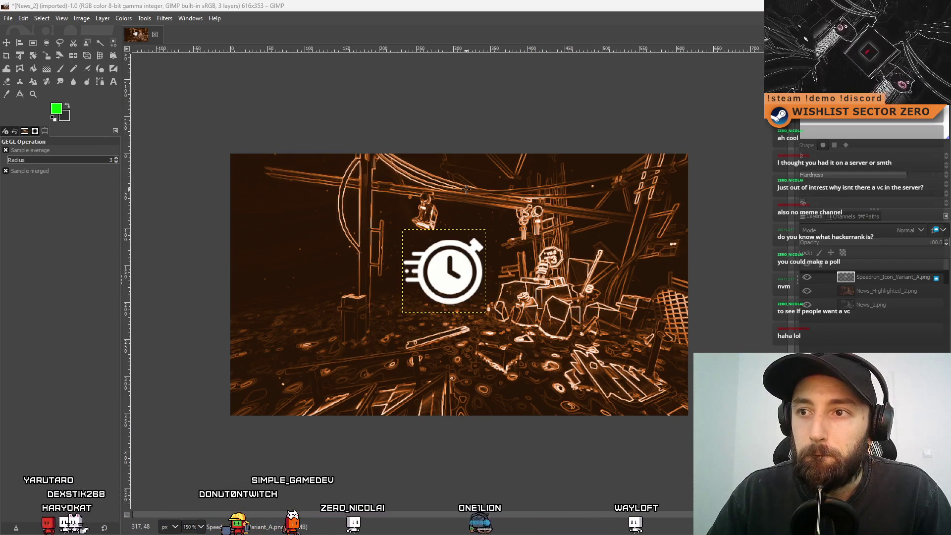
Toggle the stopwatch icon's visibility to compare, leaving it shown
left_click(807, 278)
left_click(807, 277)
left_click(807, 277)
left_click(807, 277)
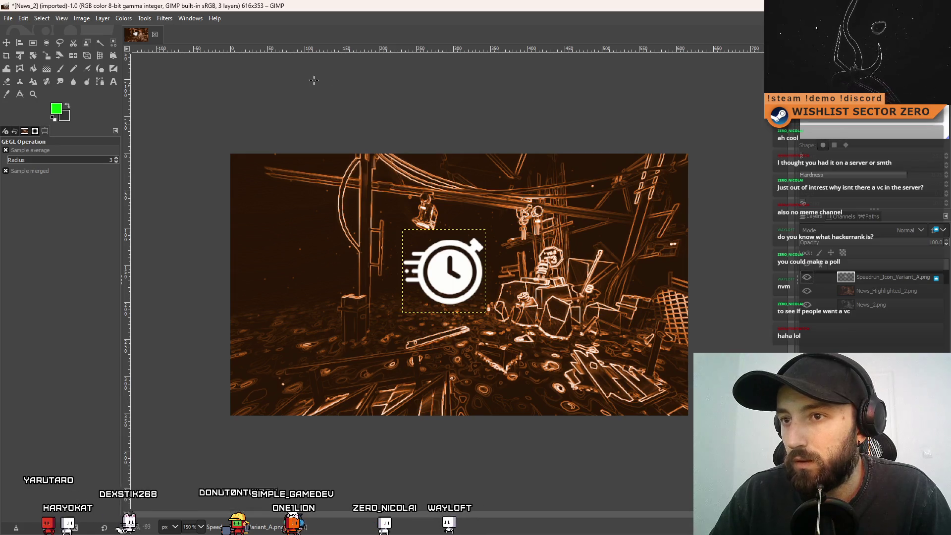
left_click(133, 18)
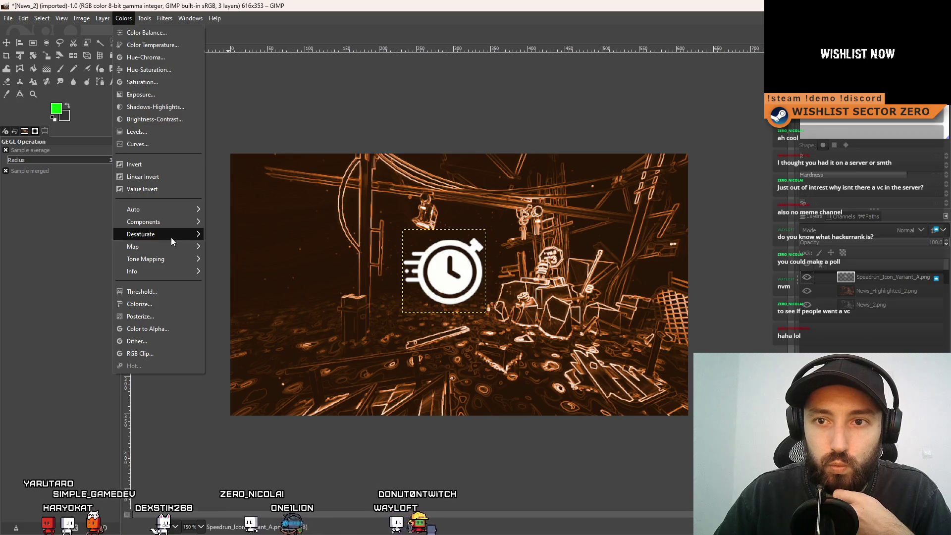
Colorize the stopwatch icon with orange bd5a00 and apply the tint
left_click(163, 302)
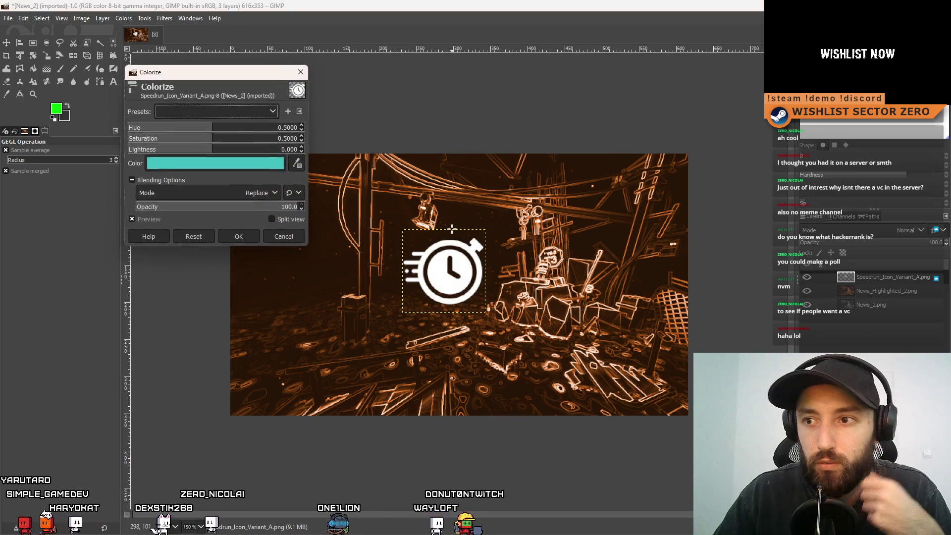
left_click(240, 160)
left_click_drag(231, 157, 231, 200)
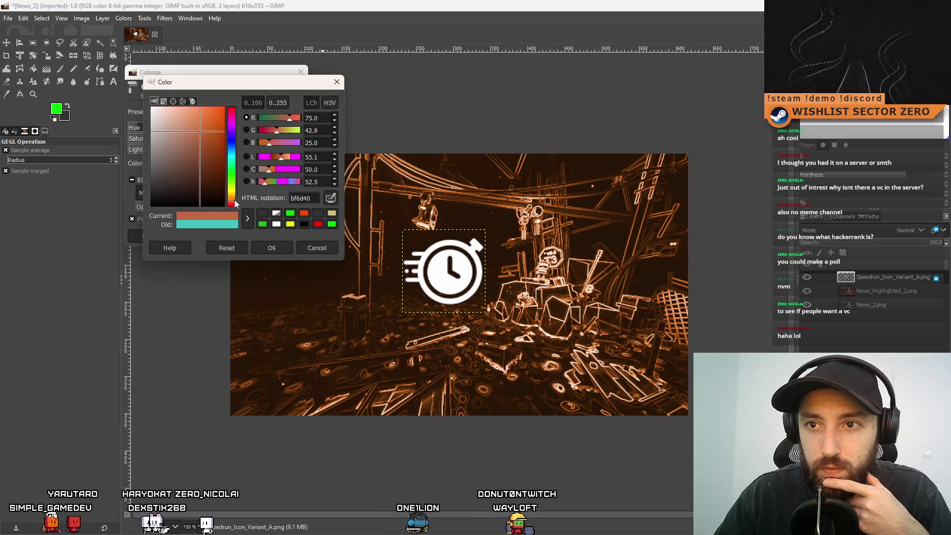
left_click(207, 140)
left_click(222, 145)
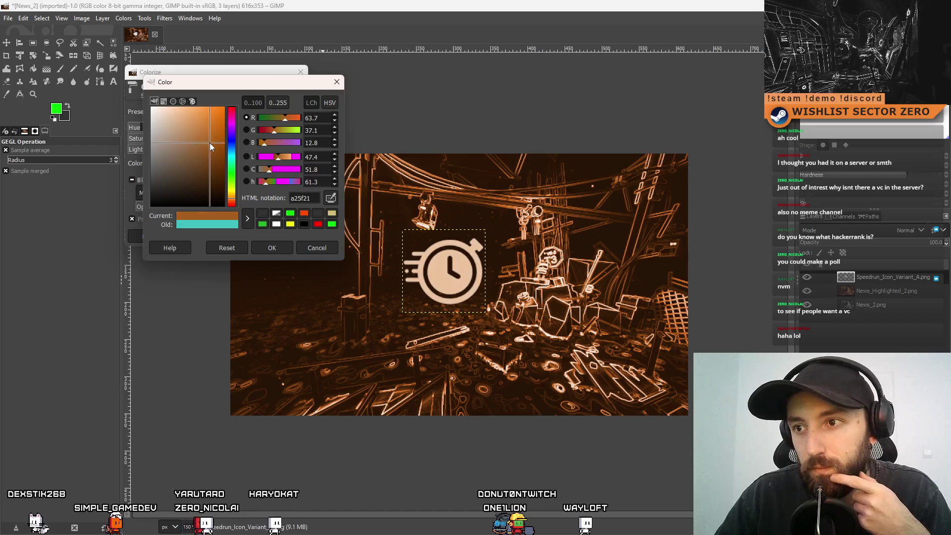
left_click(208, 162)
mouse_move(208, 162)
left_mouse_down()
mouse_move(138, 134)
mouse_move(240, 135)
left_mouse_up()
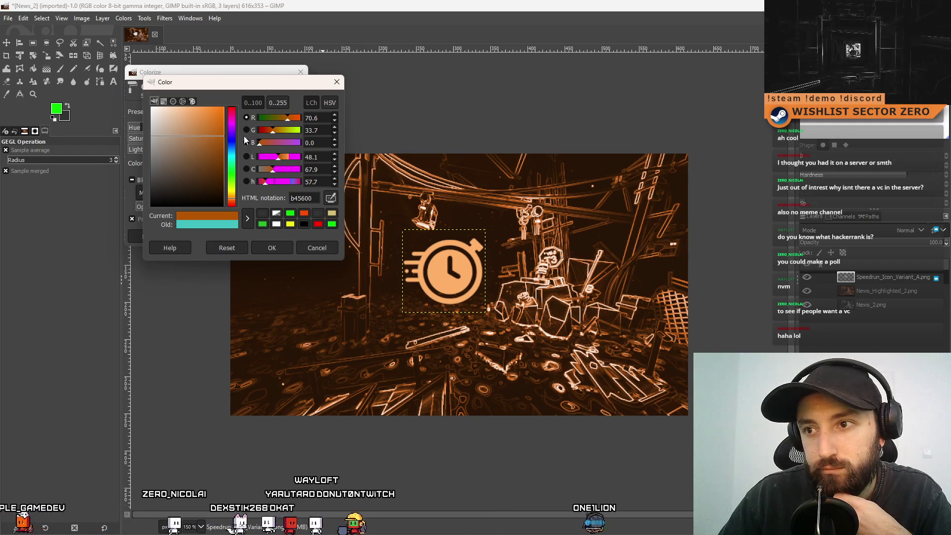
mouse_move(244, 136)
left_mouse_down()
mouse_move(262, 161)
mouse_move(259, 131)
left_mouse_up()
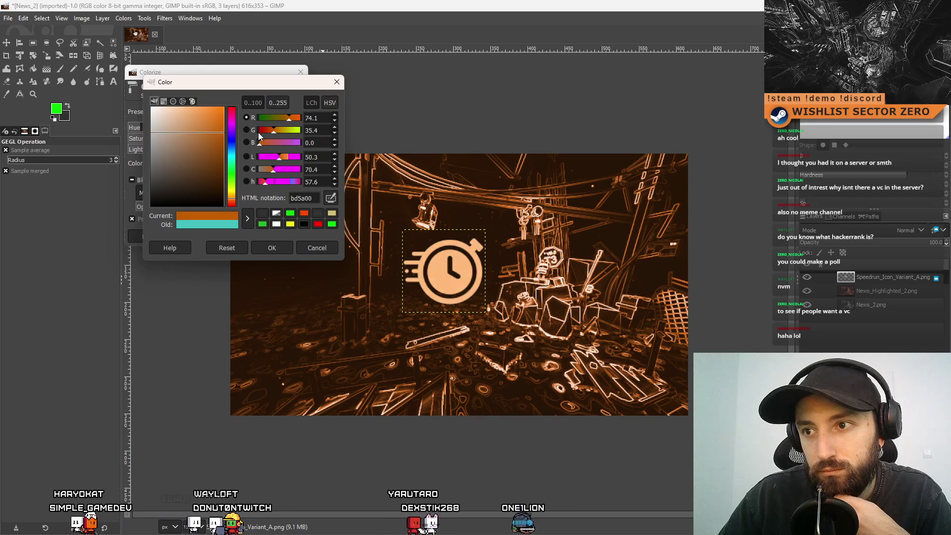
left_click(272, 247)
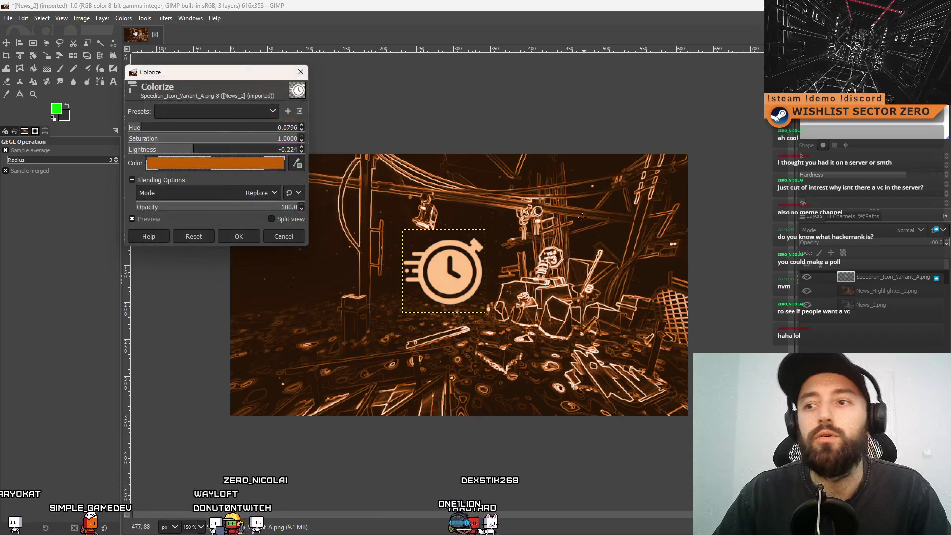
key("Return")
scroll(520, 242, "down", 4)
scroll(521, 242, "up", 1)
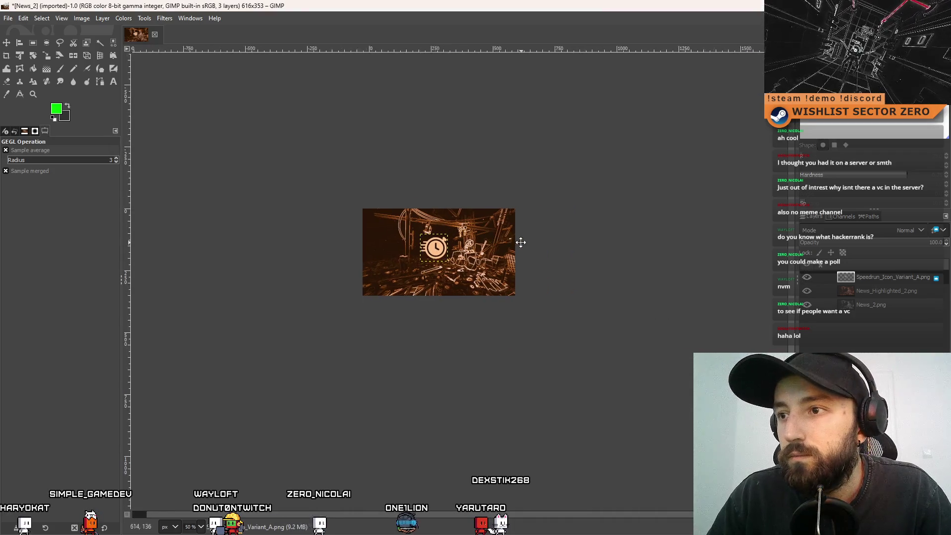
Toggle the stopwatch and highlighted scene layers to compare, ending with both visible
scroll(472, 249, "up", 3)
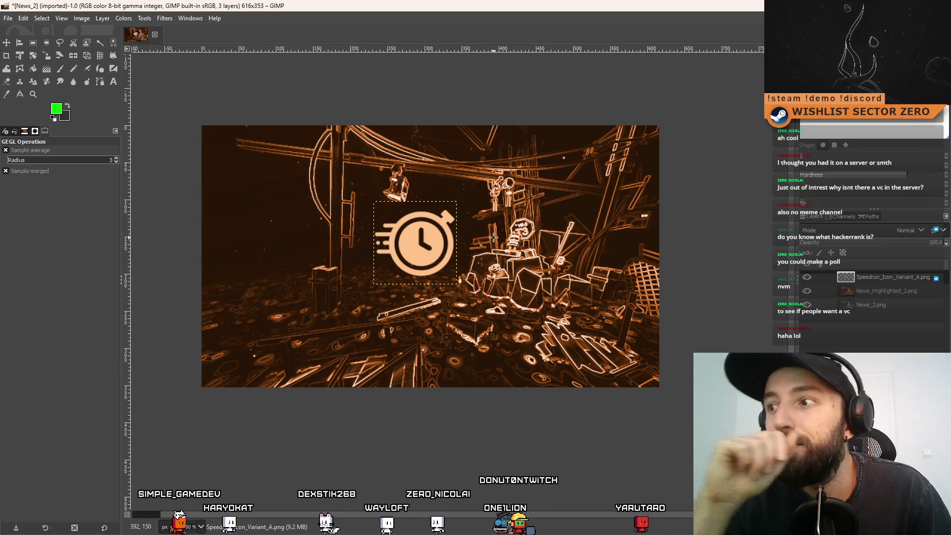
left_click(807, 277)
left_click(811, 278)
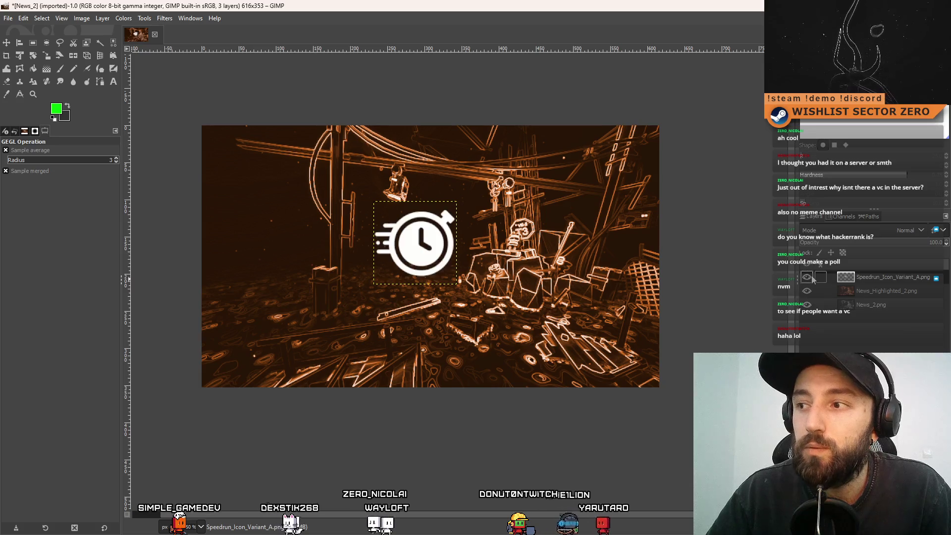
left_click(812, 279)
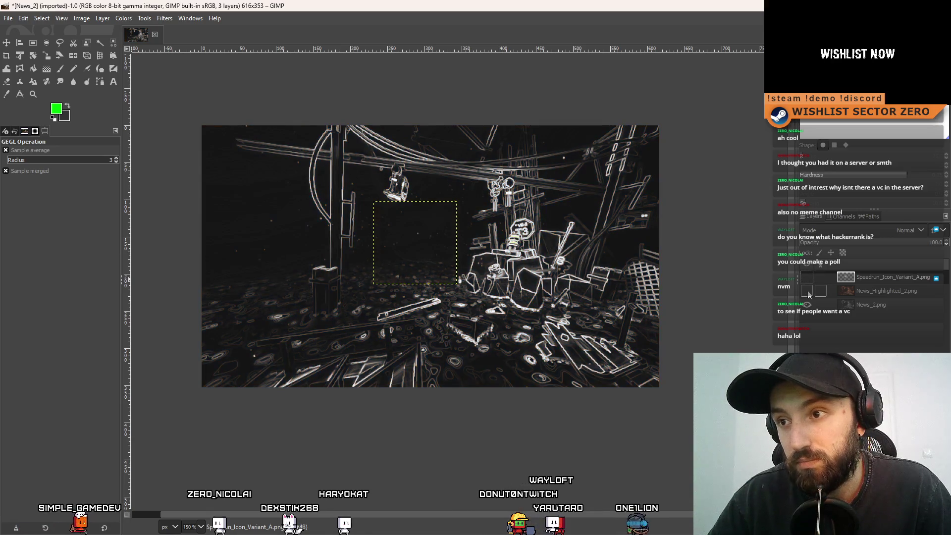
left_click(807, 291)
left_click(807, 291)
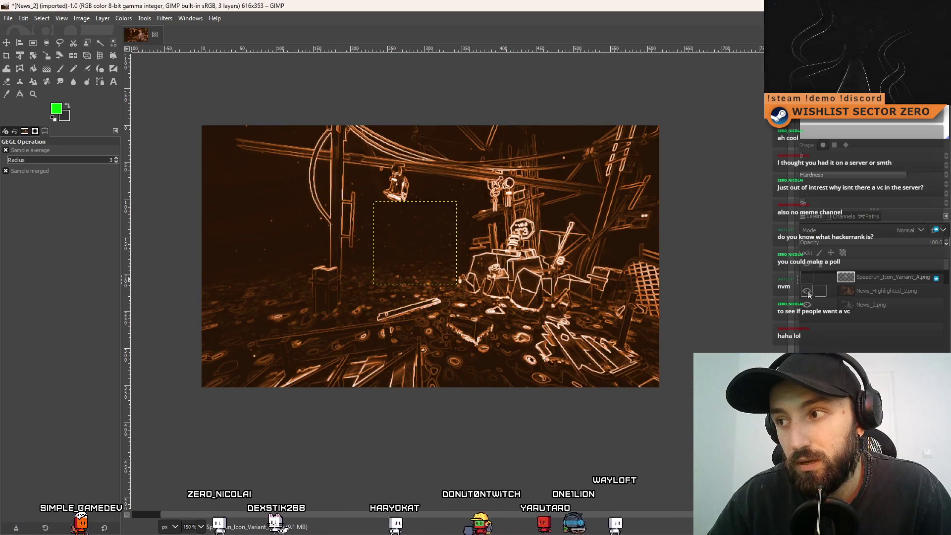
left_click(808, 279)
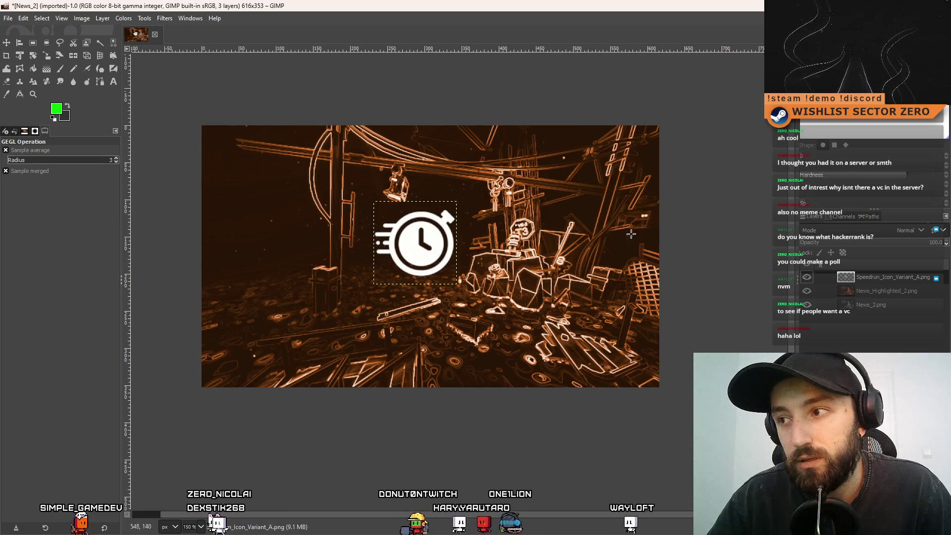
scroll(511, 259, "down", 4)
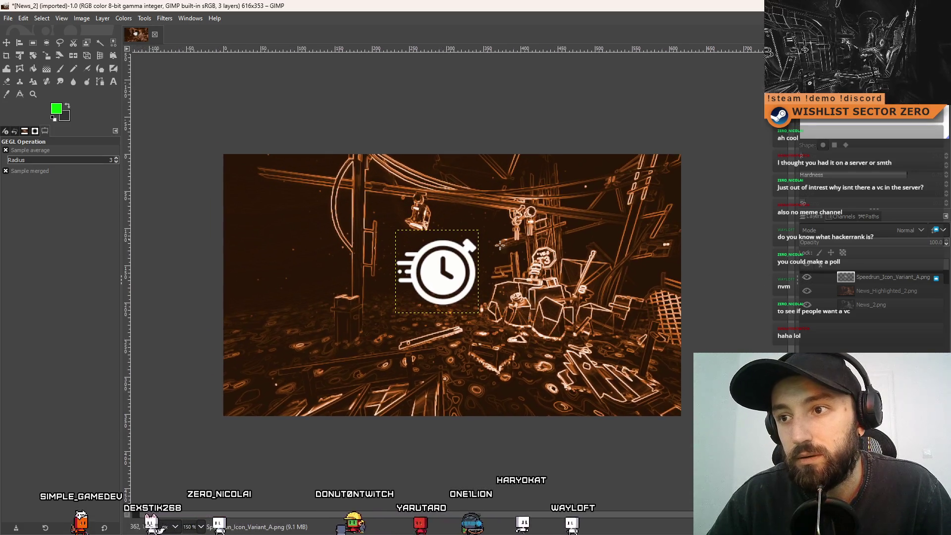
scroll(510, 259, "up", 5)
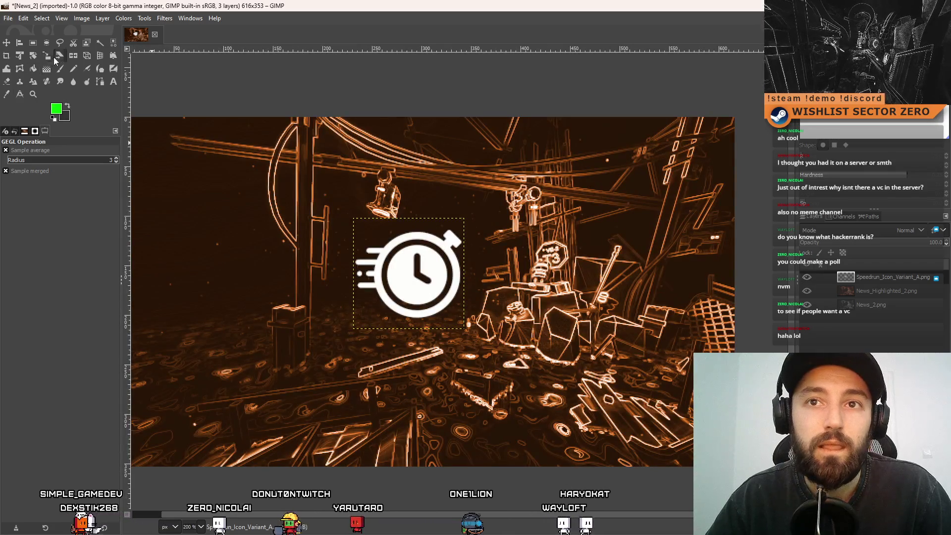
left_click(148, 19)
In the Sobel filter, toggle vertical edge detection and try Clip, then Adjust clipping
mouse_move(155, 18)
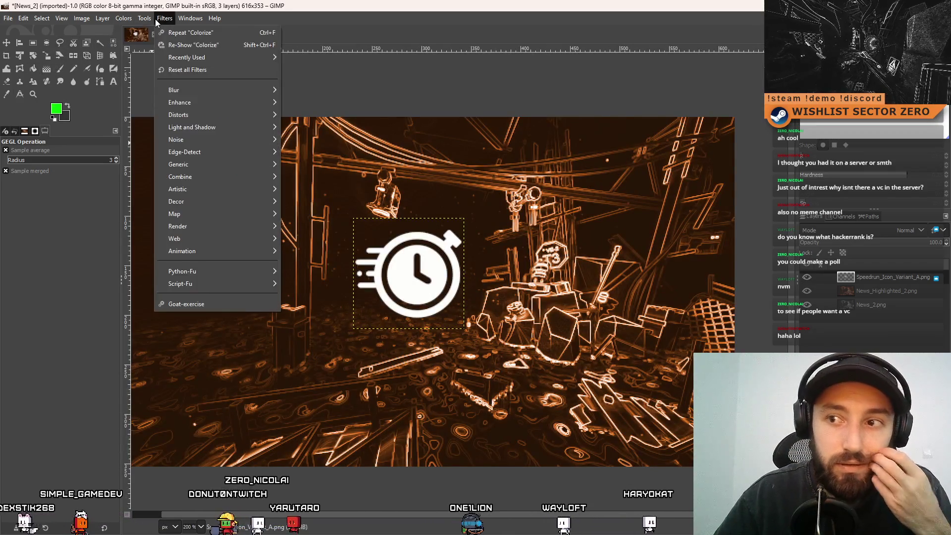
mouse_move(218, 152)
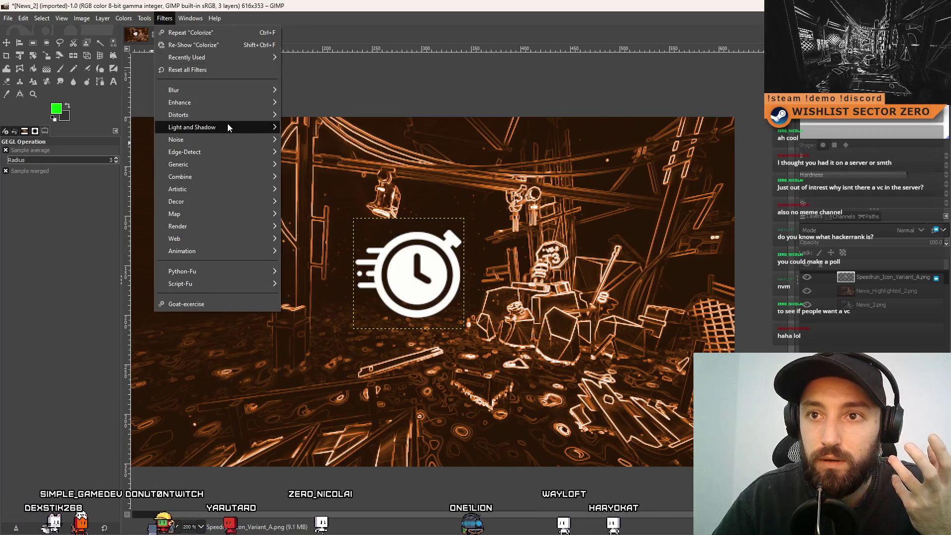
mouse_move(239, 103)
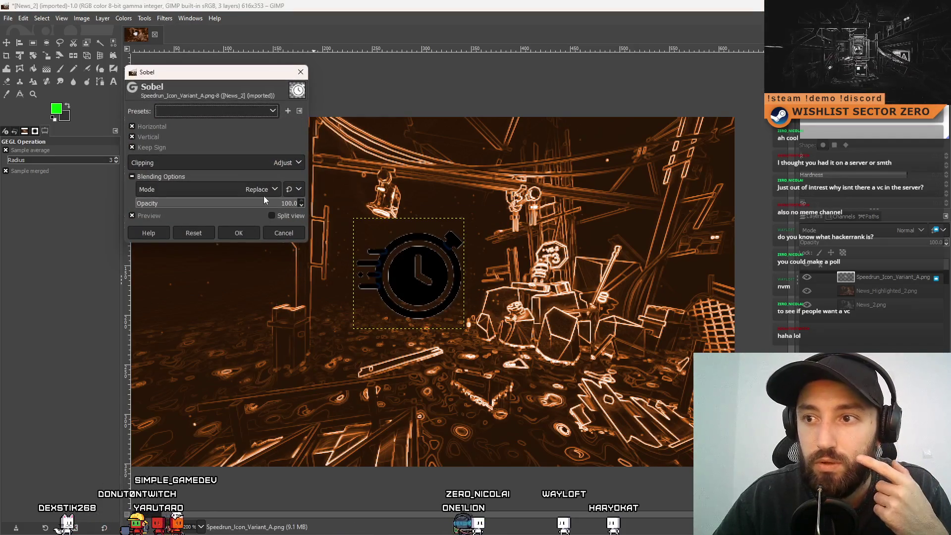
left_click(148, 139)
left_click(148, 139)
left_click(149, 139)
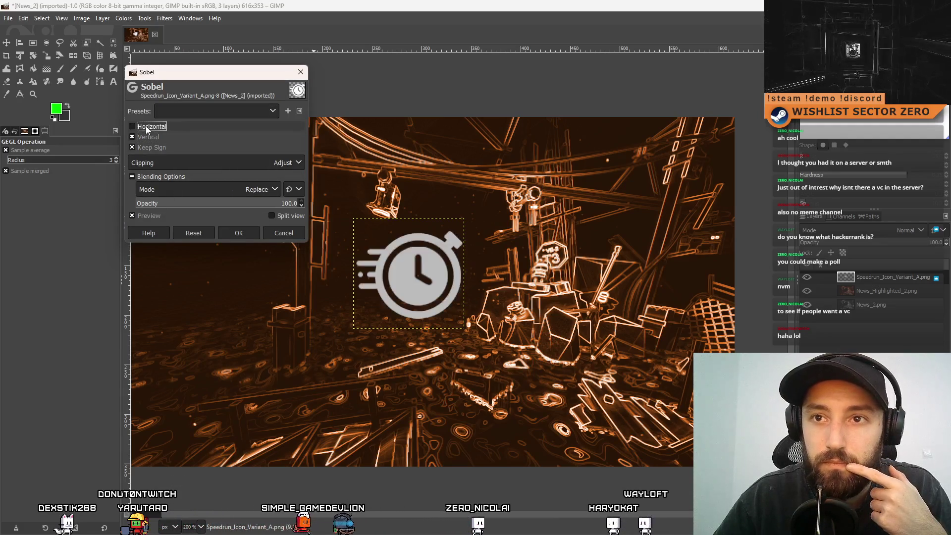
left_click(149, 139)
left_click(168, 165)
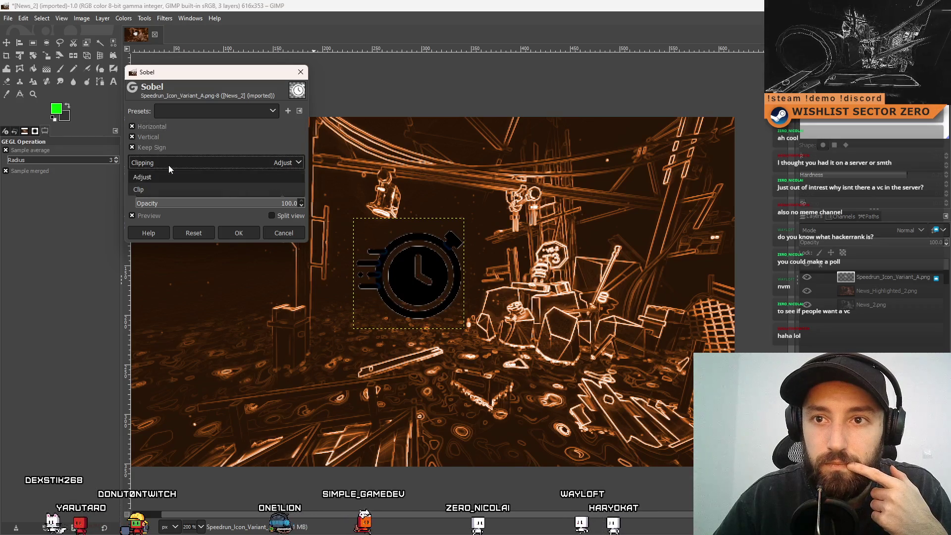
left_click(176, 184)
left_click(188, 162)
left_click(180, 177)
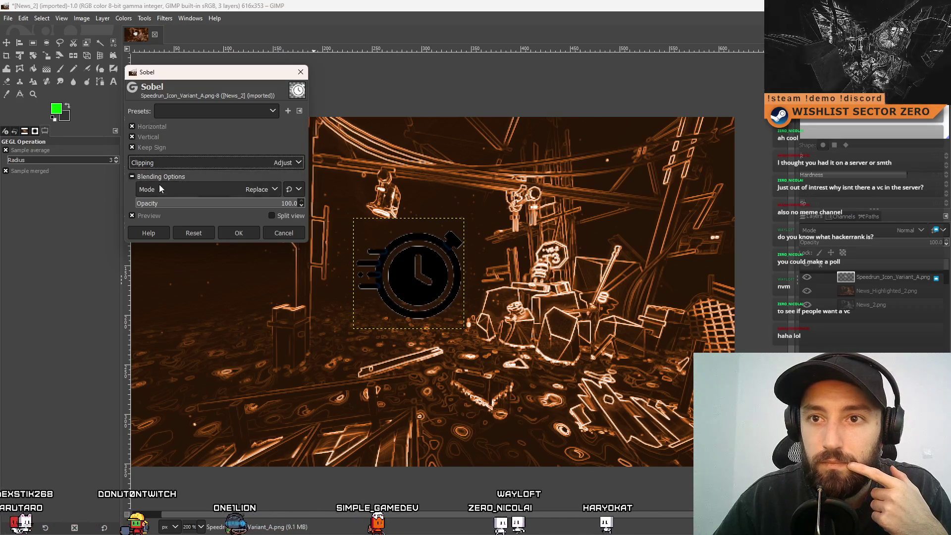
left_click(180, 176)
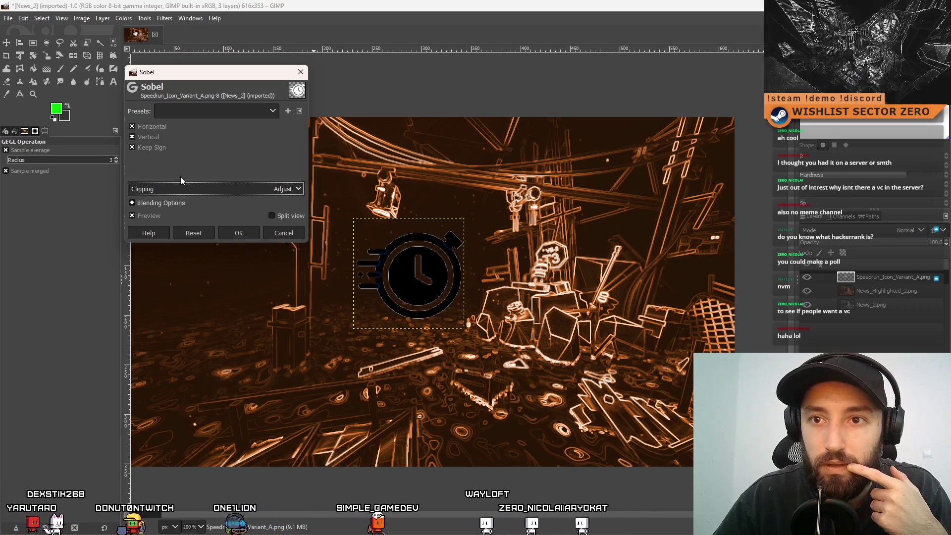
Try the Sobel effect's blending opacity, then cancel the filter
left_click(162, 202)
left_click(270, 203)
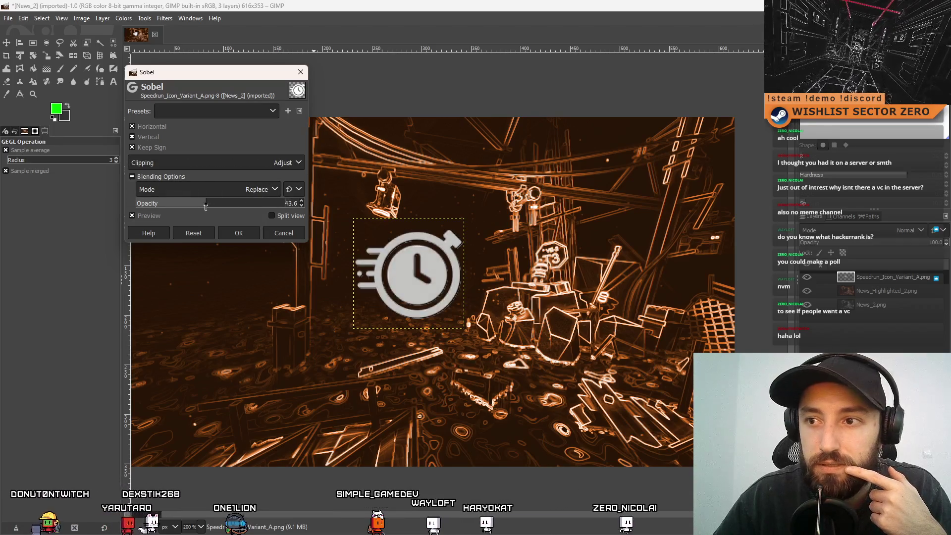
left_click_drag(270, 203, 304, 203)
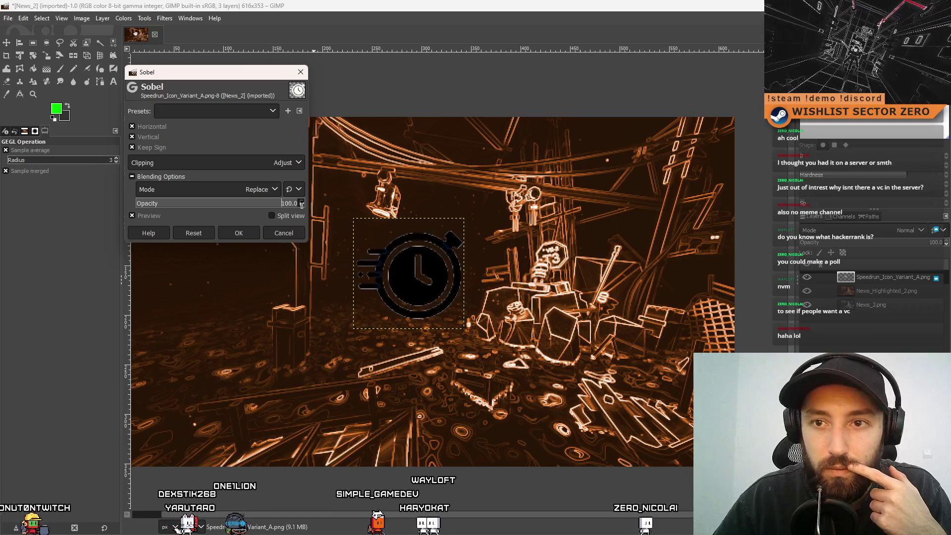
left_click(257, 110)
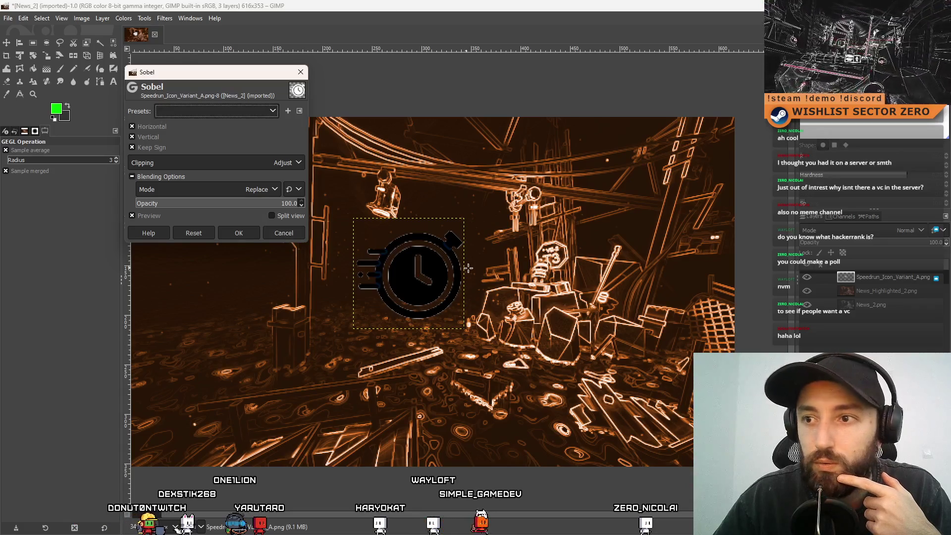
key("Escape")
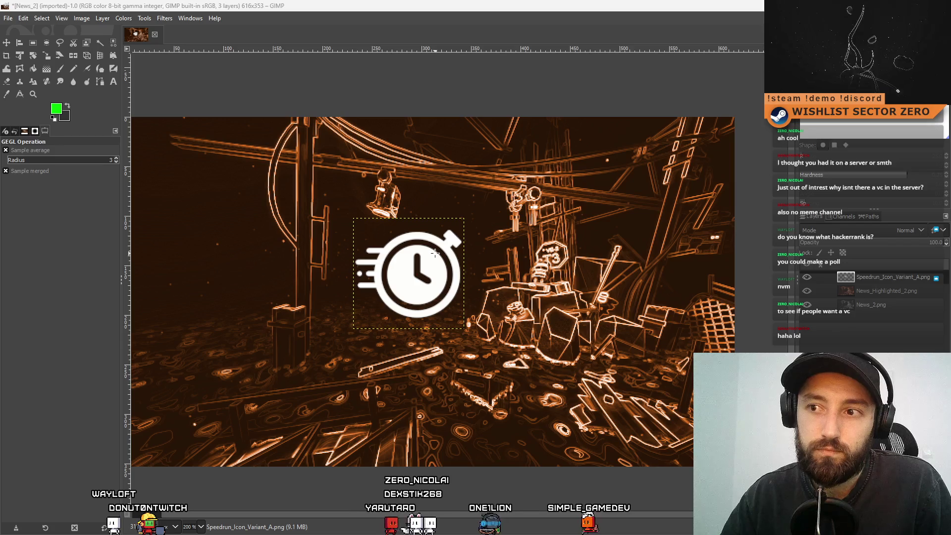
left_click(144, 18)
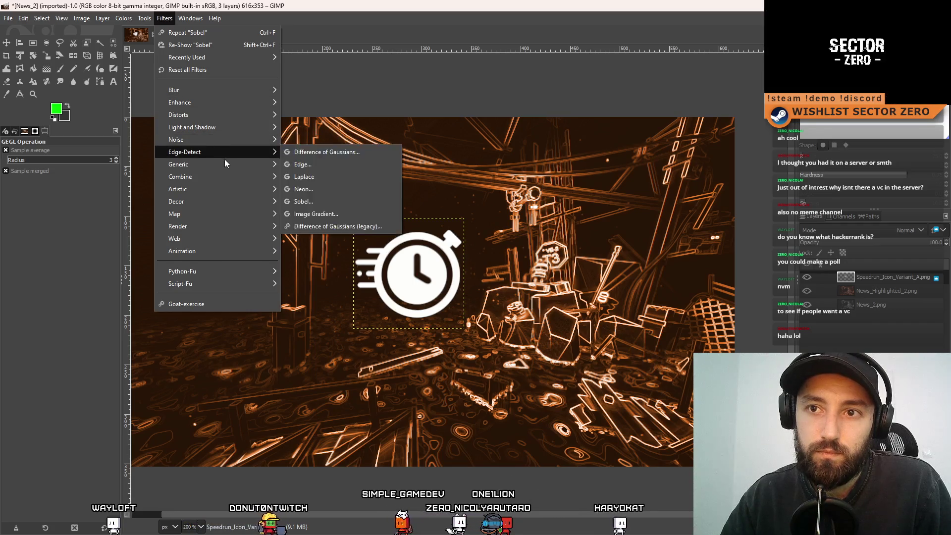
mouse_move(230, 153)
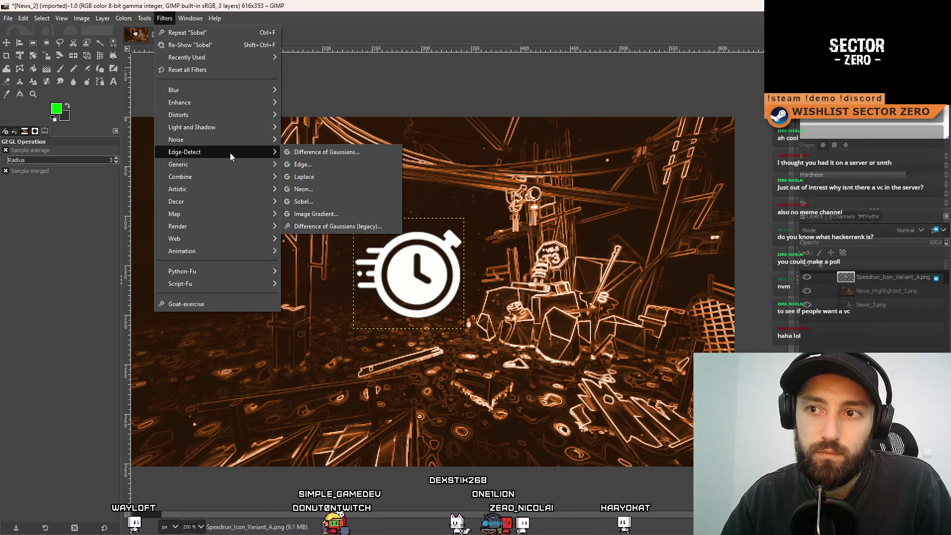
left_click(355, 226)
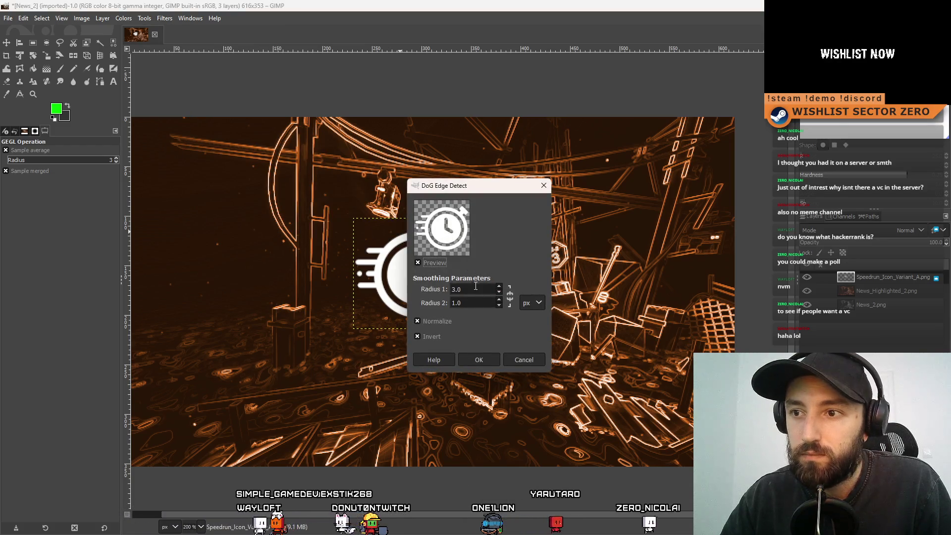
left_click(525, 361)
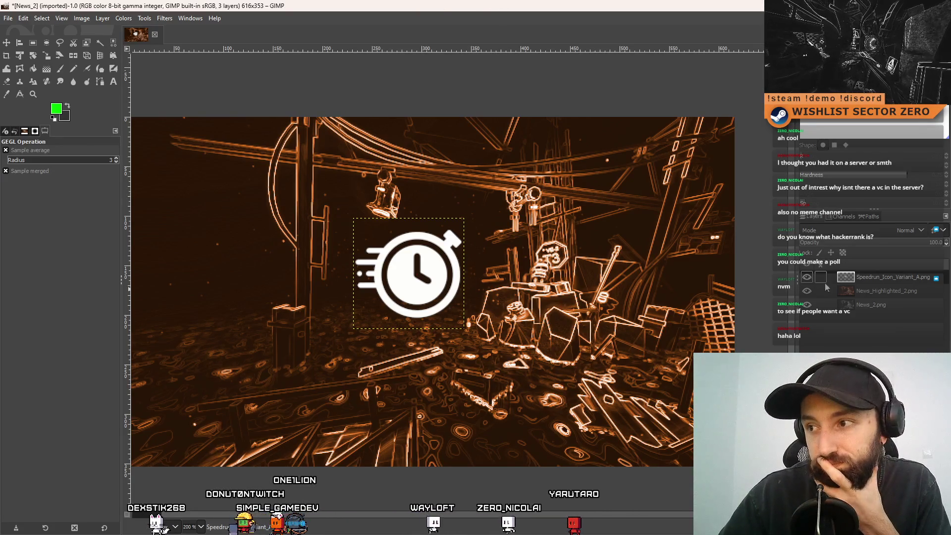
Compare the stopwatch icon on and off, then toggle the orange-tinted News_Highlighted_2 layer
left_click(807, 277)
left_click(807, 278)
left_click(807, 277)
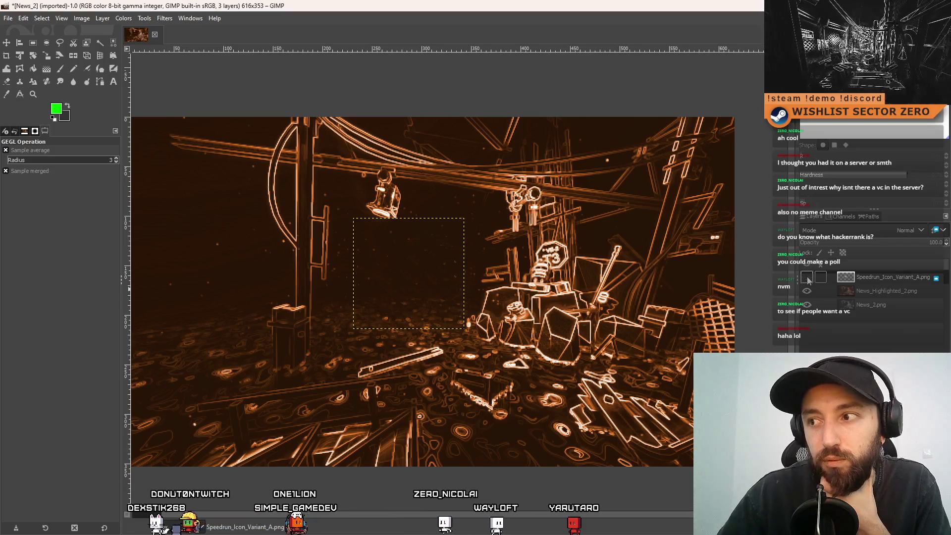
left_click(807, 277)
left_click(807, 277)
left_click(807, 277)
left_click(807, 277)
left_click(807, 291)
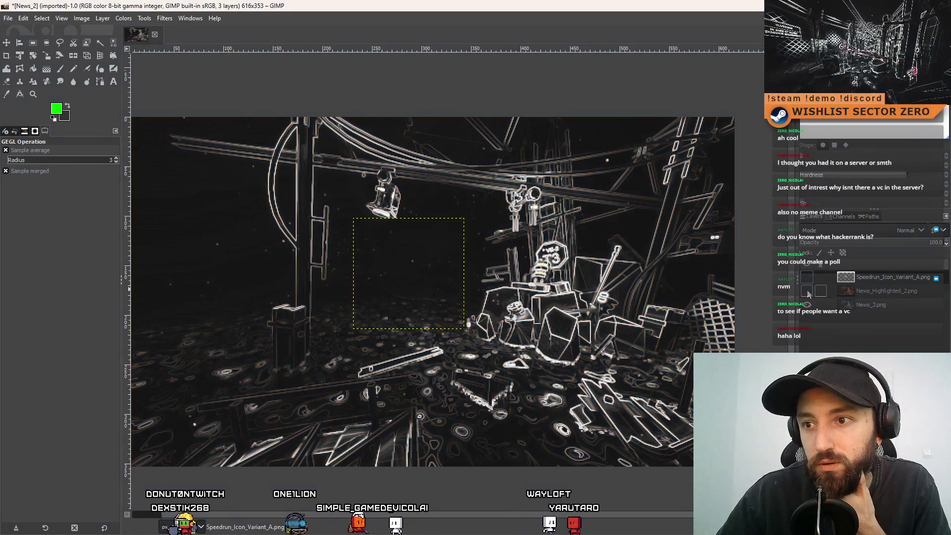
left_click(808, 292)
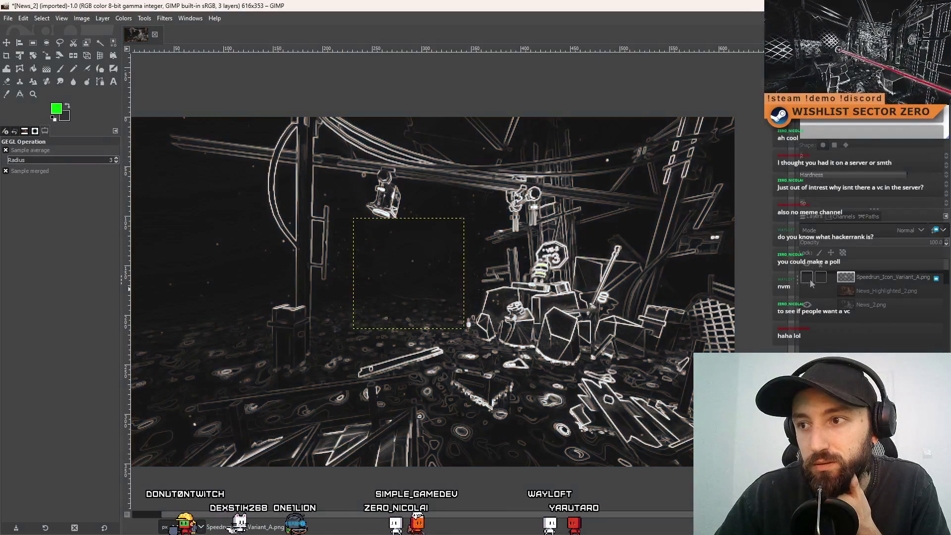
Toggle the Speedrun_Icon_Variant_A stopwatch layer to compare, leaving it hidden over the grayscale scene
left_click(807, 277)
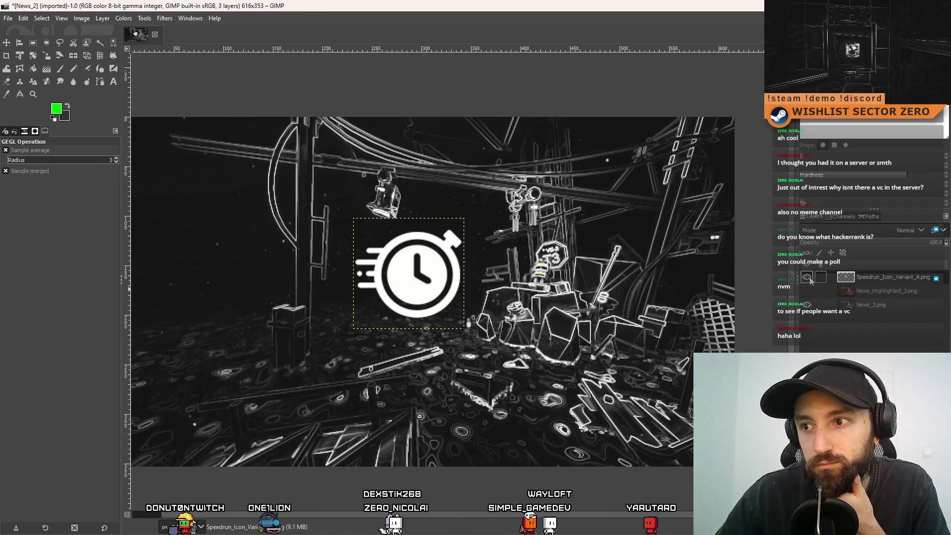
left_click(808, 278)
left_click(808, 278)
left_click(808, 278)
left_click(807, 278)
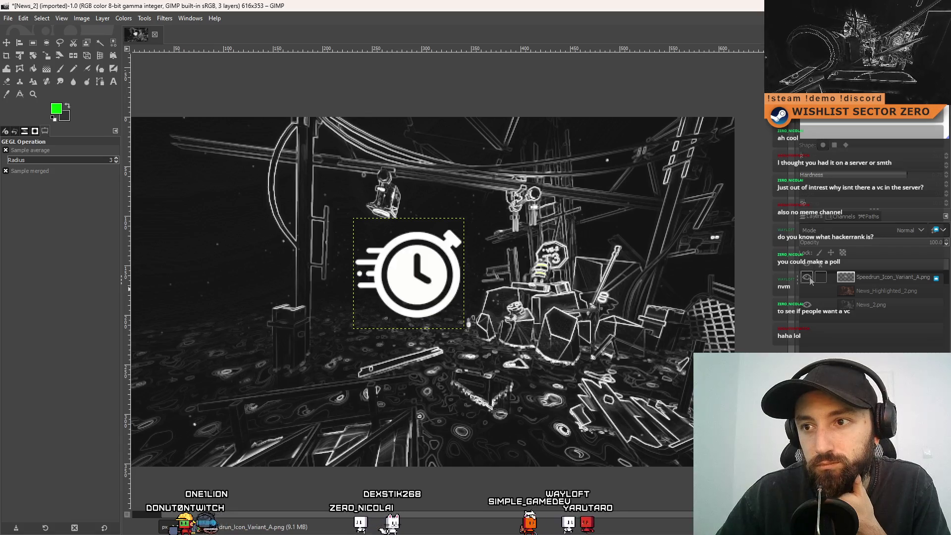
left_click(807, 277)
left_click(807, 278)
left_click(808, 278)
left_click(808, 278)
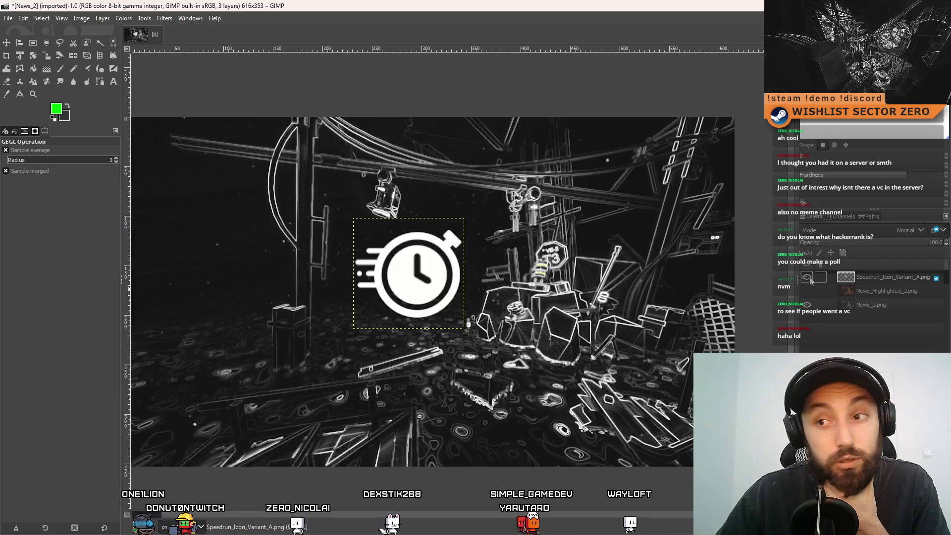
left_click(808, 278)
left_click(807, 278)
left_click(811, 280)
left_click(810, 281)
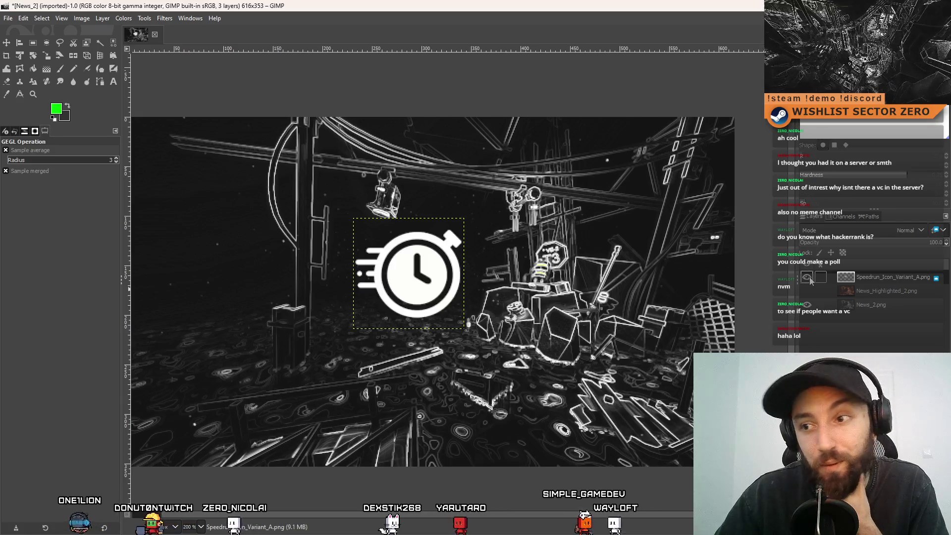
left_click(811, 280)
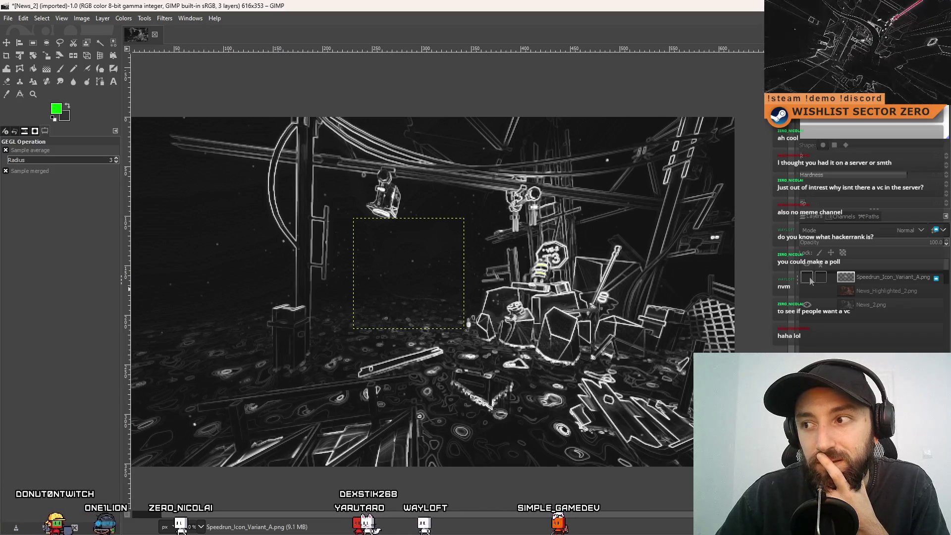
left_click(810, 279)
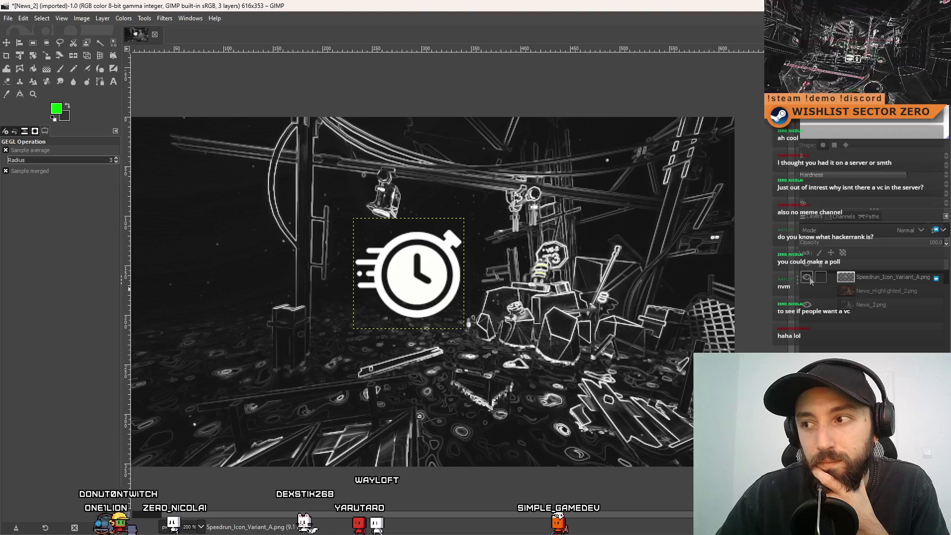
left_click(808, 278)
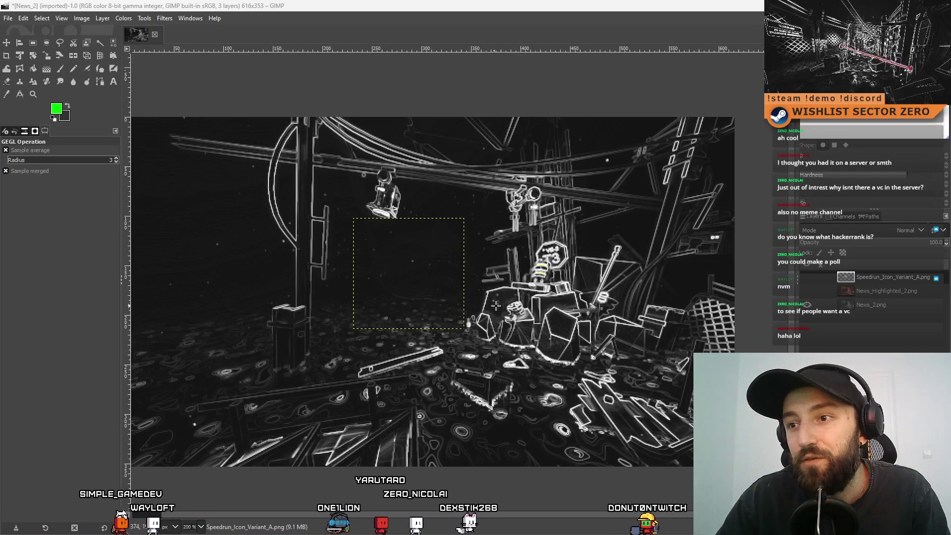
Add SteamAnnoncement_SpeedrunComp.png as the top layer and view the image at 100% zoom
key("1")
key("minus")
key("1")
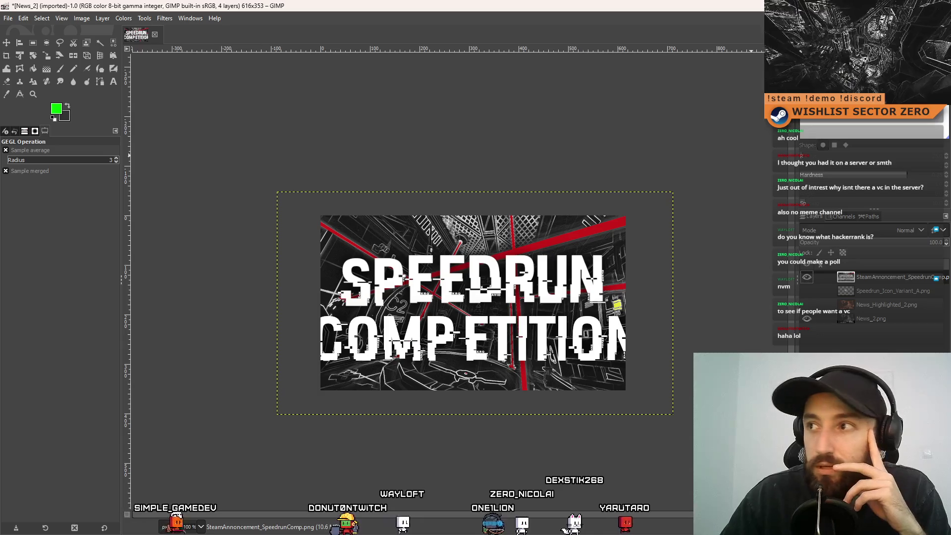
key("alt+Tab")
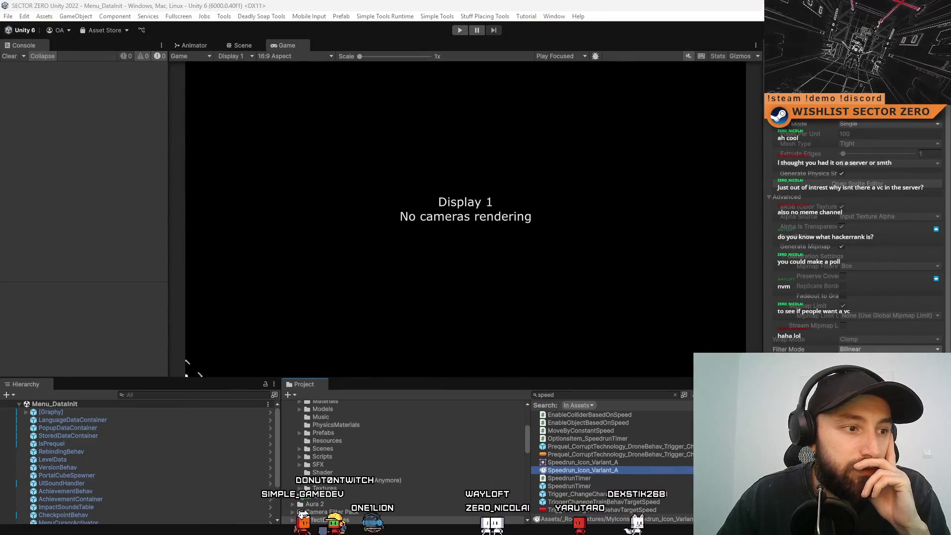
Check the News images in the File Explorer folder and Unity, then return to GIMP
key("alt+Tab")
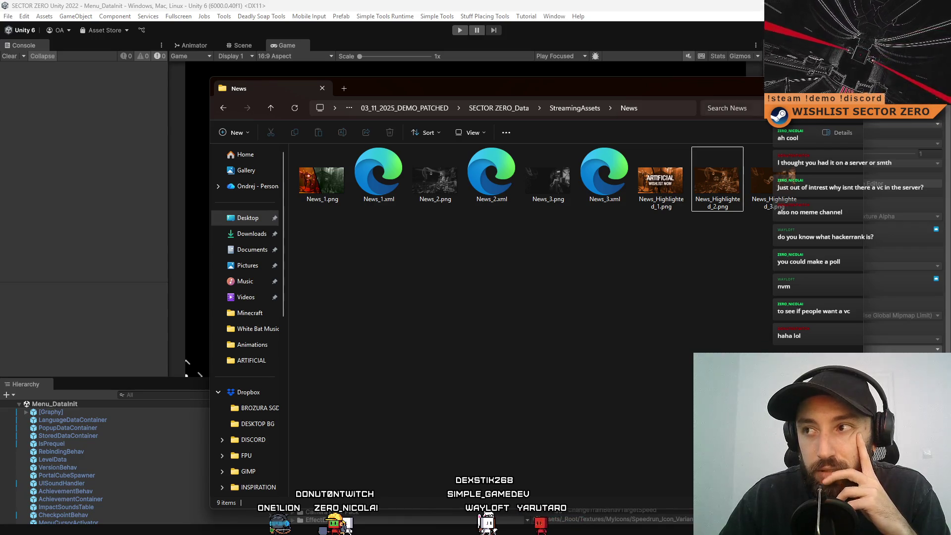
key("alt+Tab")
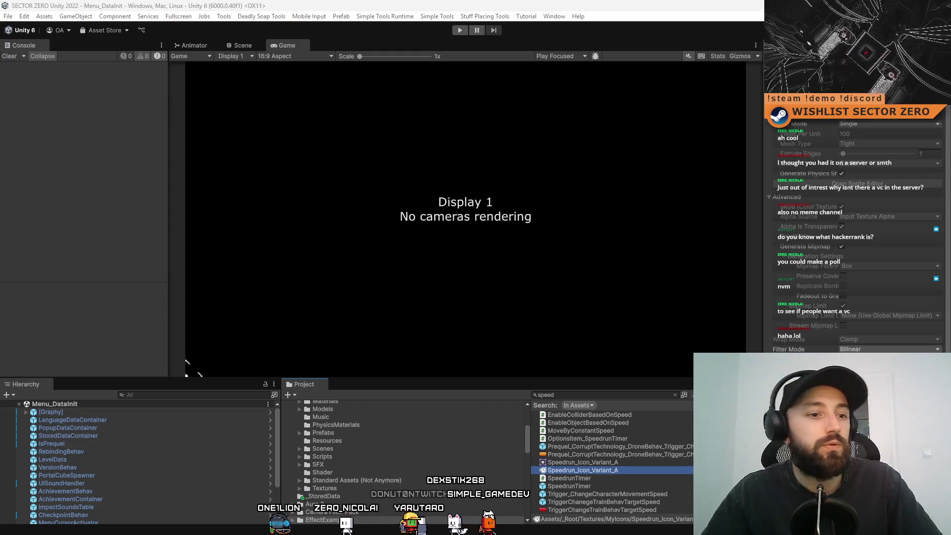
key("alt+Tab")
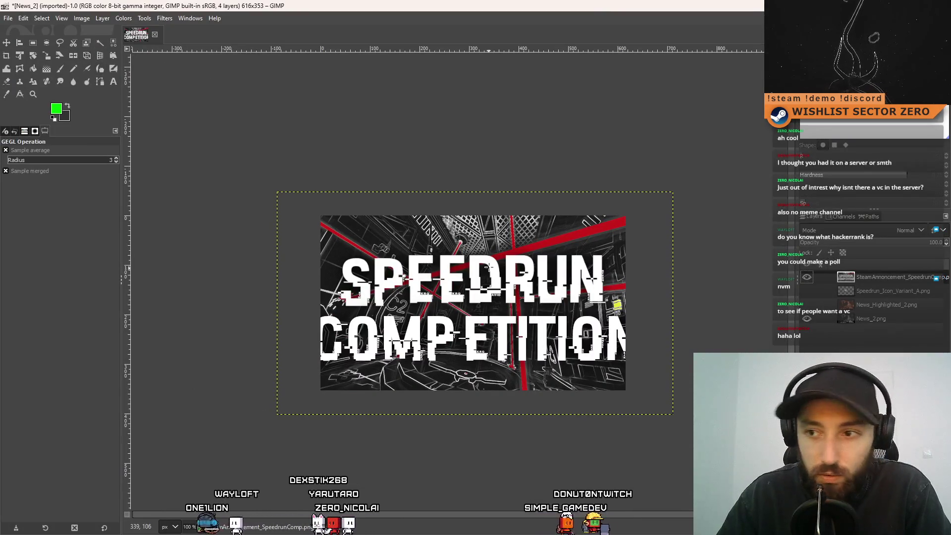
Toggle the SteamAnnoncement_SpeedrunComp layer's visibility to compare the banner against the scene beneath
left_click(807, 279)
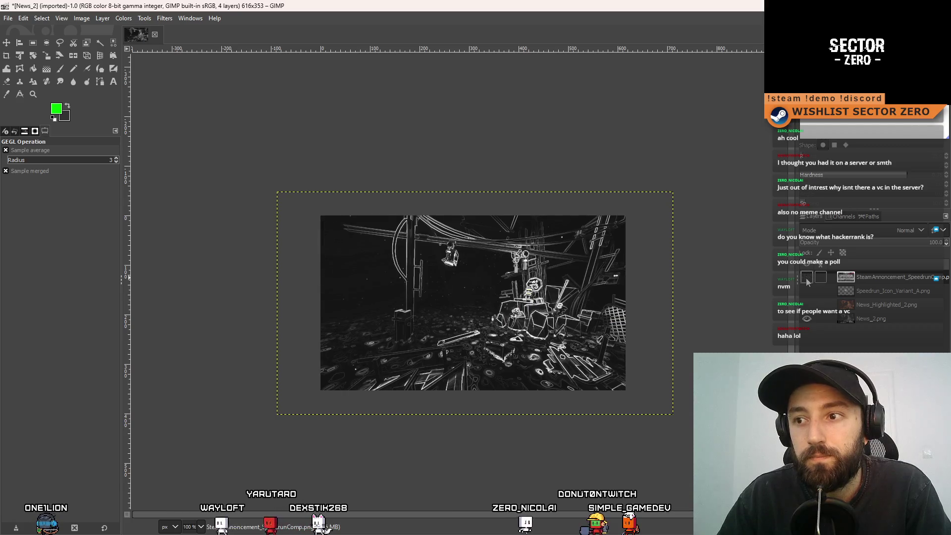
left_click(807, 279)
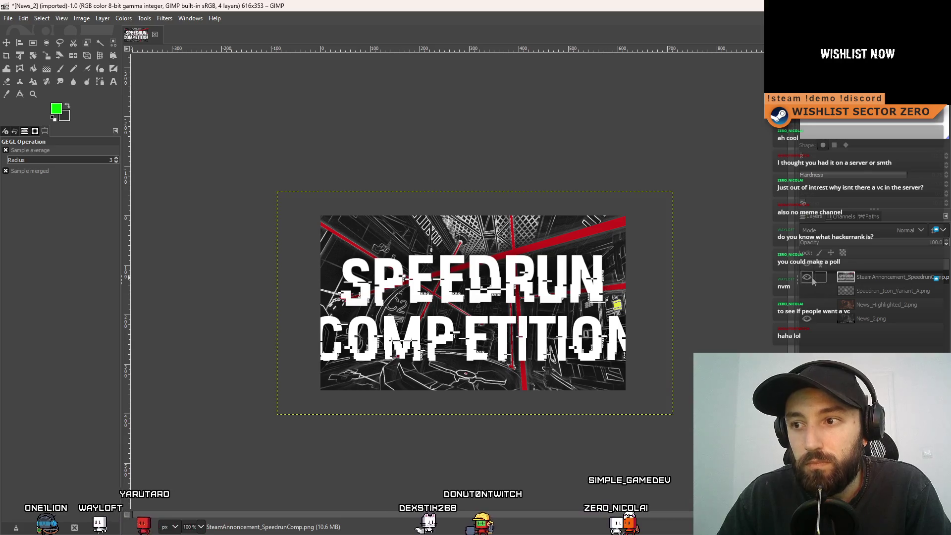
left_click(813, 280)
left_click(812, 280)
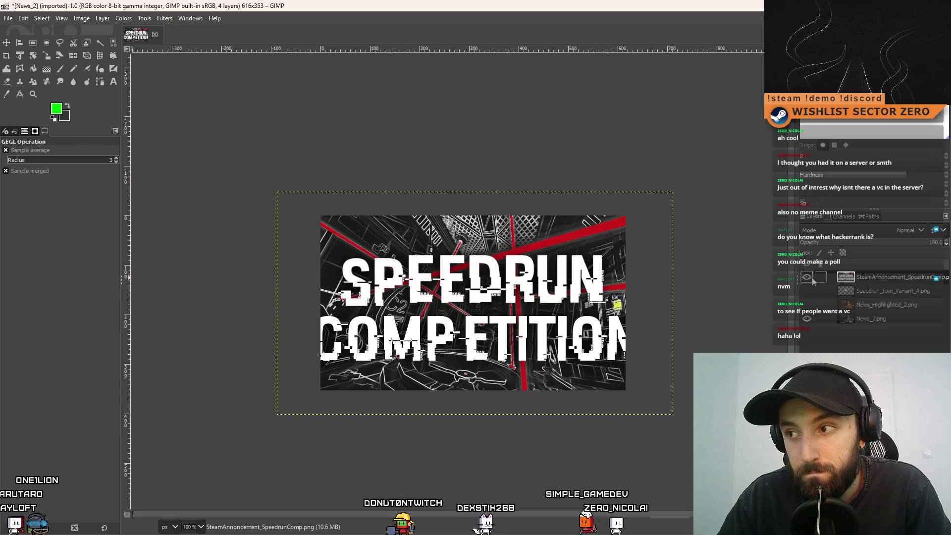
left_click(813, 280)
left_click(812, 280)
left_click(812, 280)
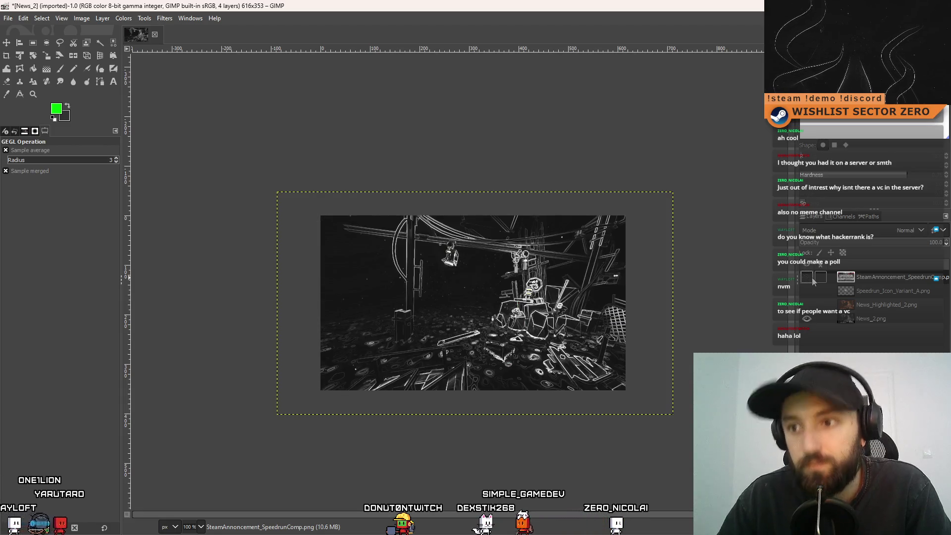
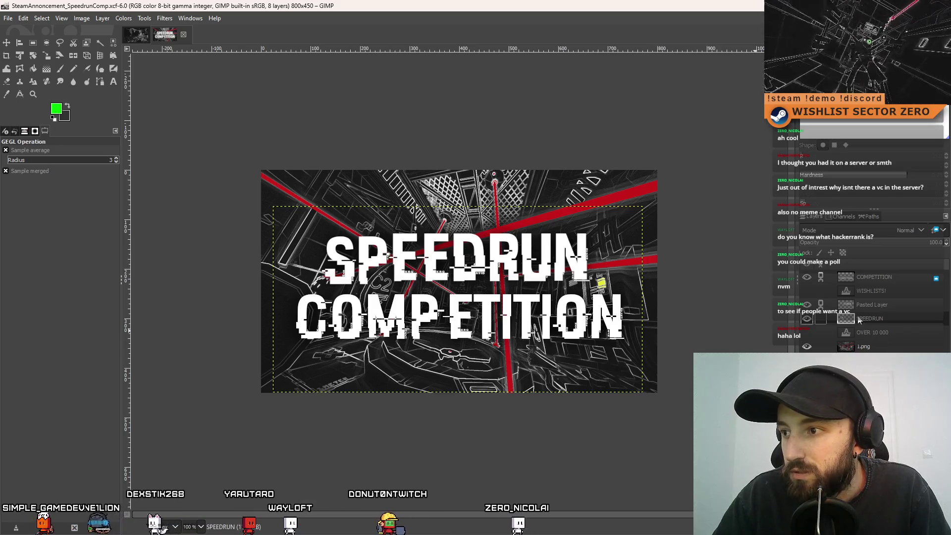
Hide the SPEEDRUN, Pasted Layer and COMPETITION text layers so only the red-line background shows
left_click(807, 319)
left_click(807, 318)
left_click(807, 318)
left_click(807, 319)
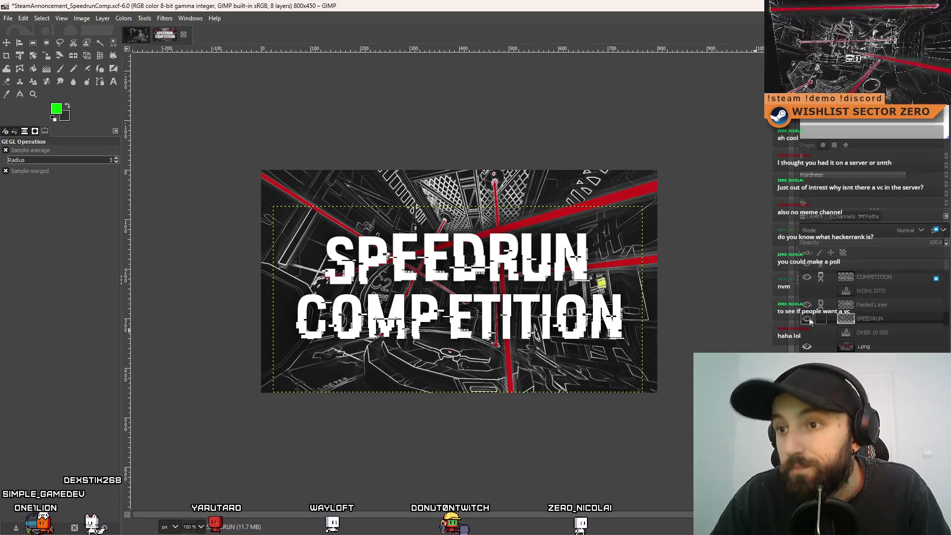
left_click(807, 319)
left_click(807, 319)
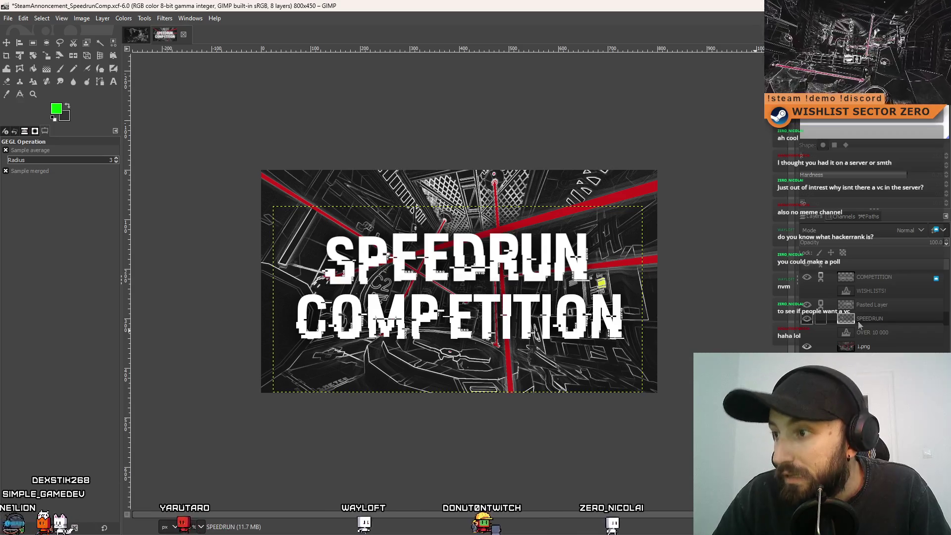
right_click(822, 325)
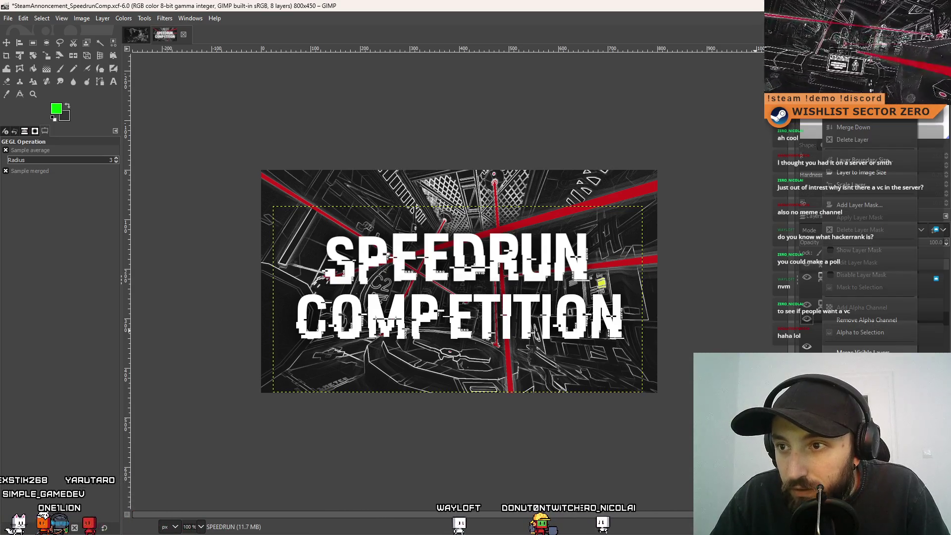
key("Escape")
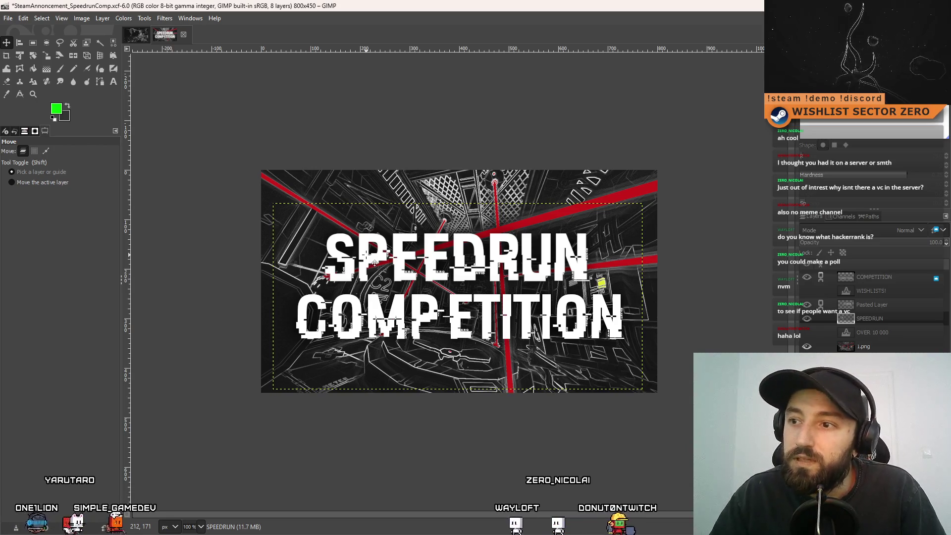
key("End")
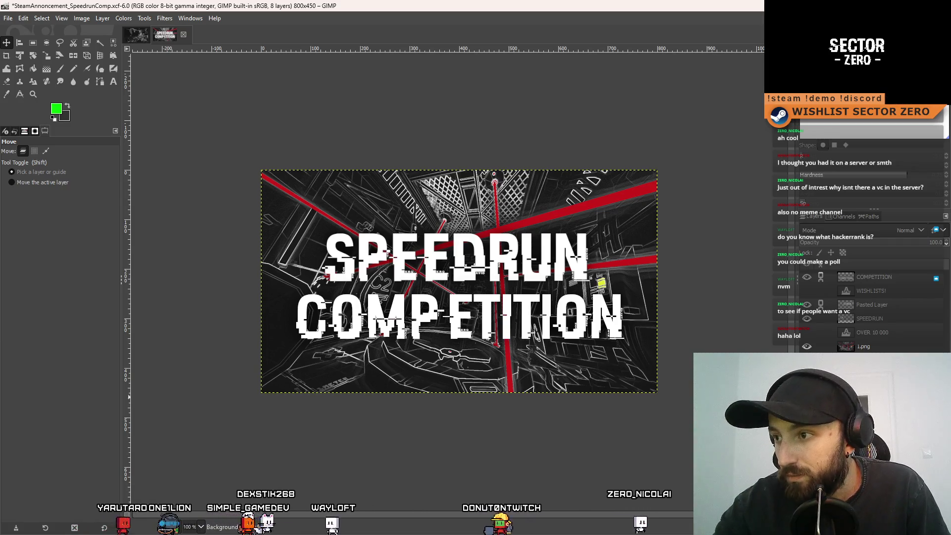
left_click_drag(807, 319, 812, 281)
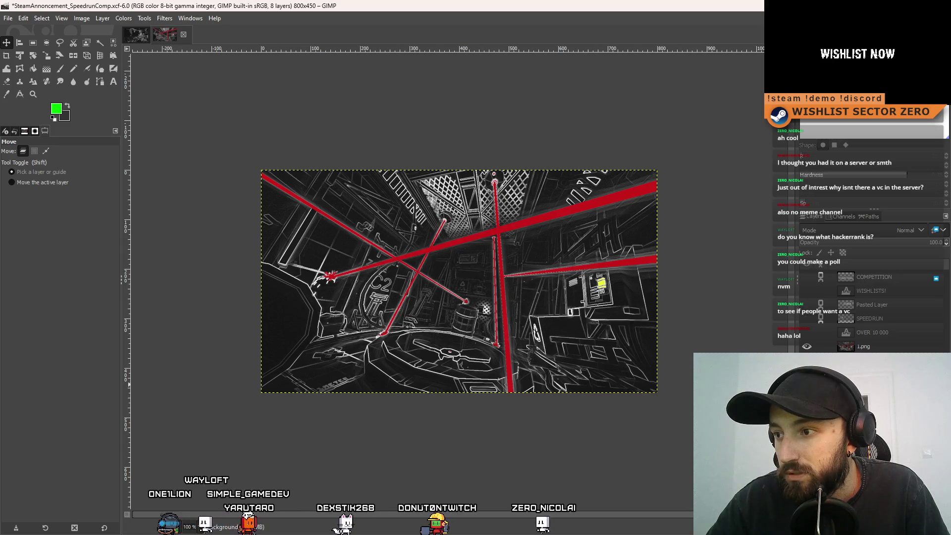
Select the announcement canvas and paste it into News_2 as a new layer
left_click(33, 43)
left_click_drag(184, 125, 686, 419)
left_click(136, 34)
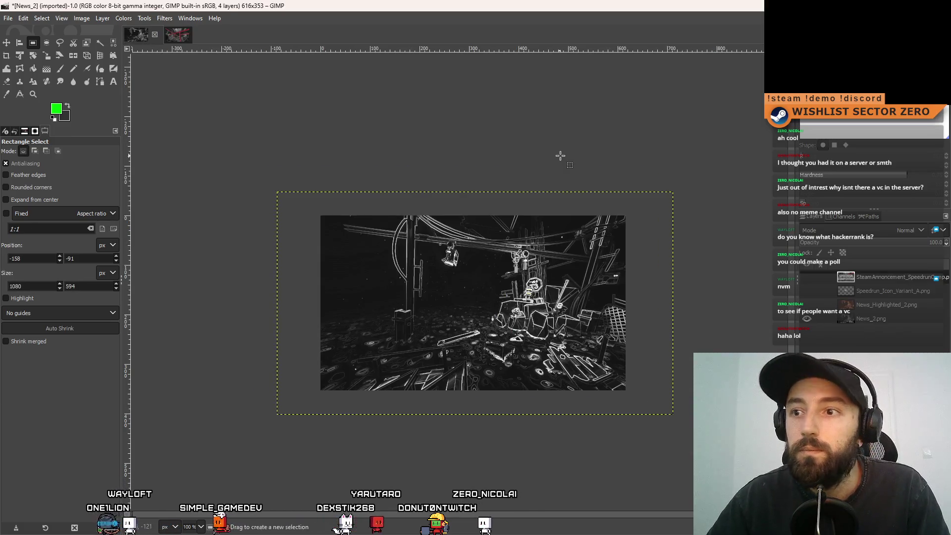
key("ctrl+v")
right_click(868, 284)
left_click(803, 78)
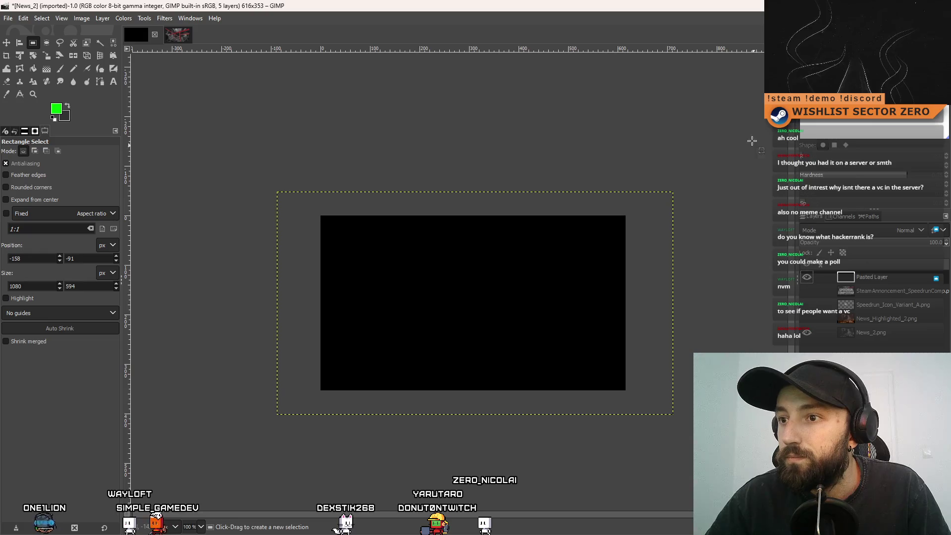
Copy the full red-line artwork again and paste it into News_2 as its own layer
left_click(167, 35)
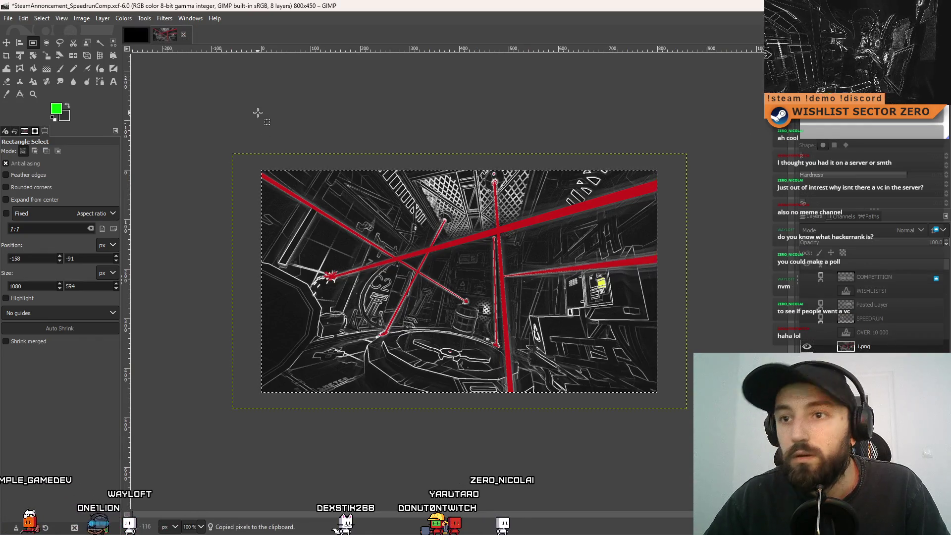
mouse_move(191, 106)
left_mouse_down()
mouse_move(726, 436)
mouse_move(726, 462)
left_mouse_up()
key("Return")
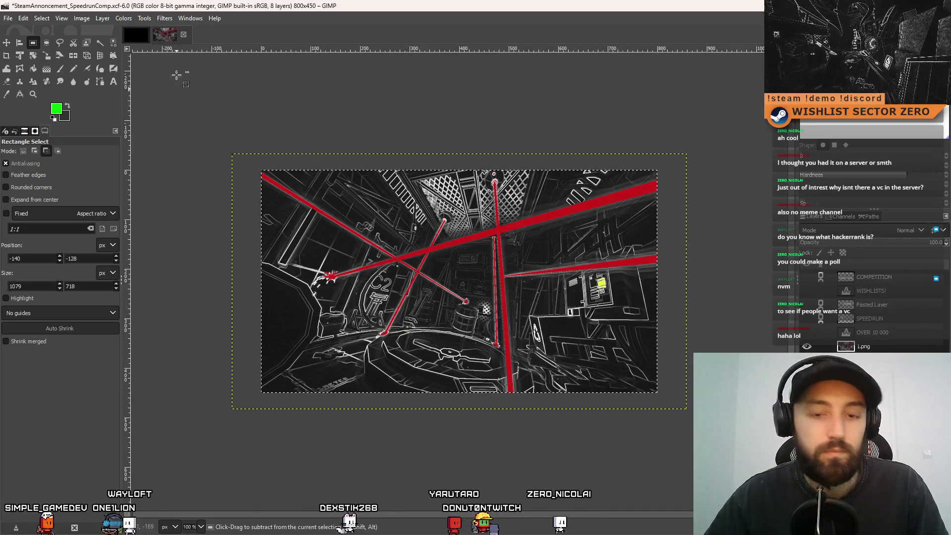
key("ctrl+c")
left_click(143, 35)
key("ctrl+v")
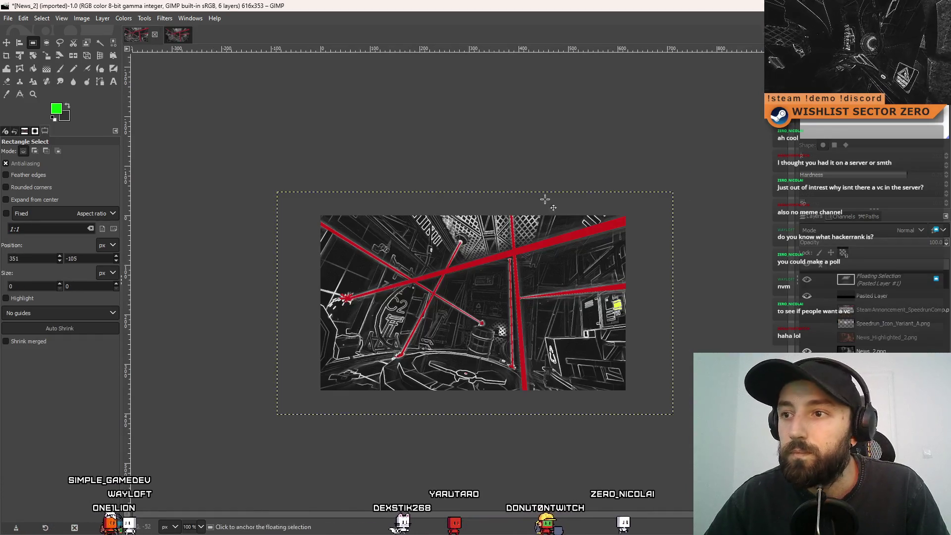
key("shift+ctrl+n")
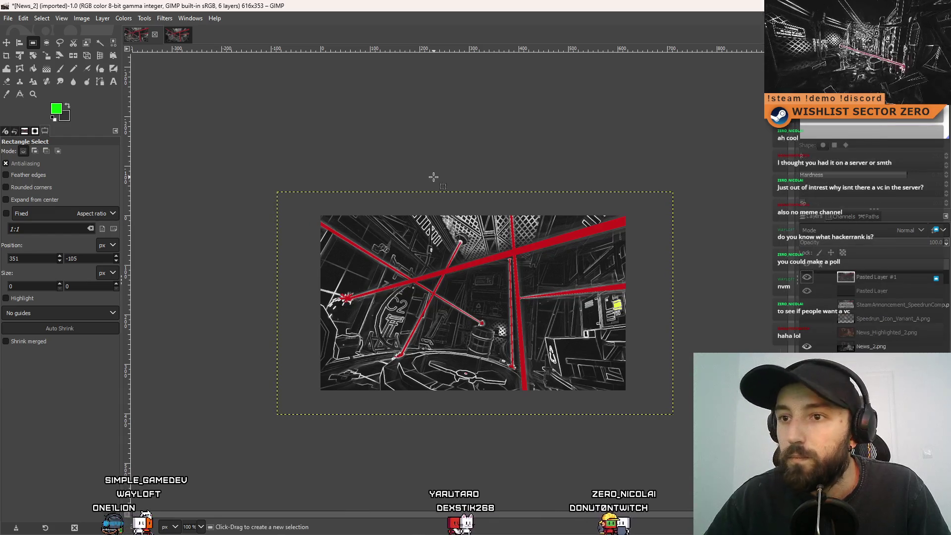
Scale the pasted artwork layer up to fill the 616×353 News_2 canvas
left_click(47, 54)
left_click(644, 208)
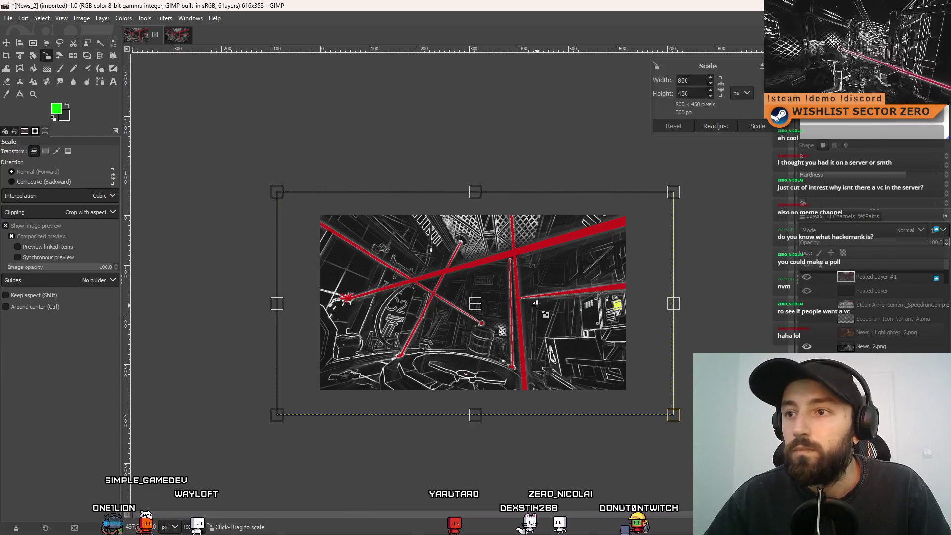
mouse_move(666, 198)
left_mouse_down()
mouse_move(626, 250)
mouse_move(527, 282)
mouse_move(450, 263)
mouse_move(510, 223)
mouse_move(690, 244)
mouse_move(623, 297)
left_mouse_up()
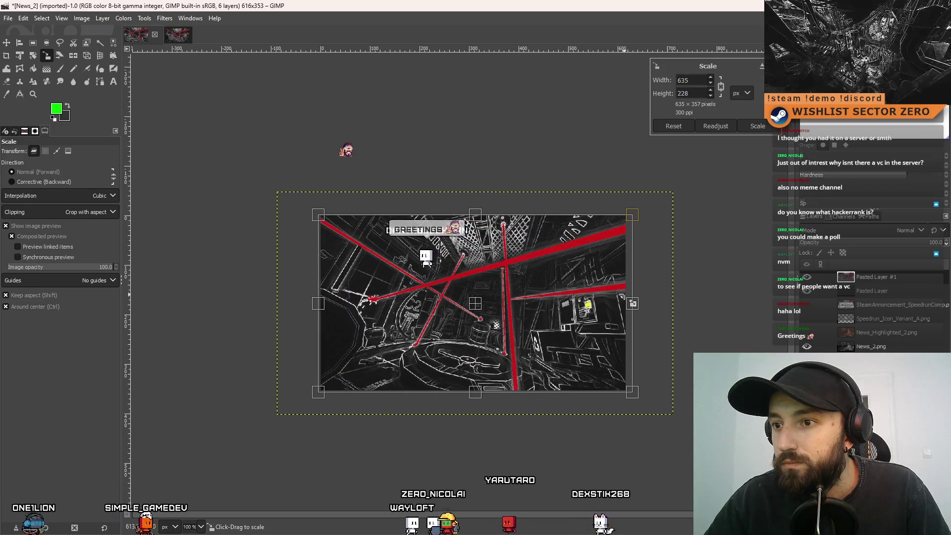
left_click(758, 126)
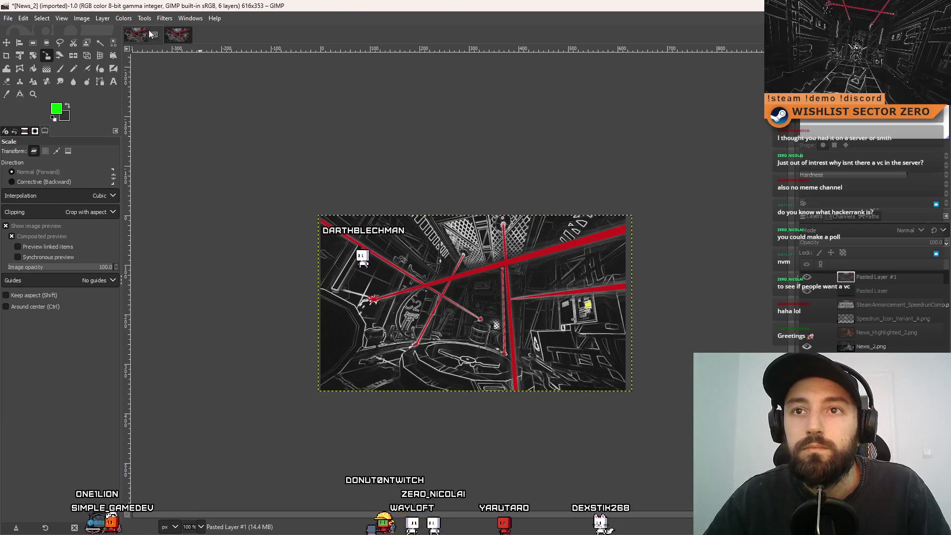
In the speedrun announcement, make SPEEDRUN and COMPETITION visible again, keeping WISHLISTS! hidden and 1.png shown
left_click(178, 34)
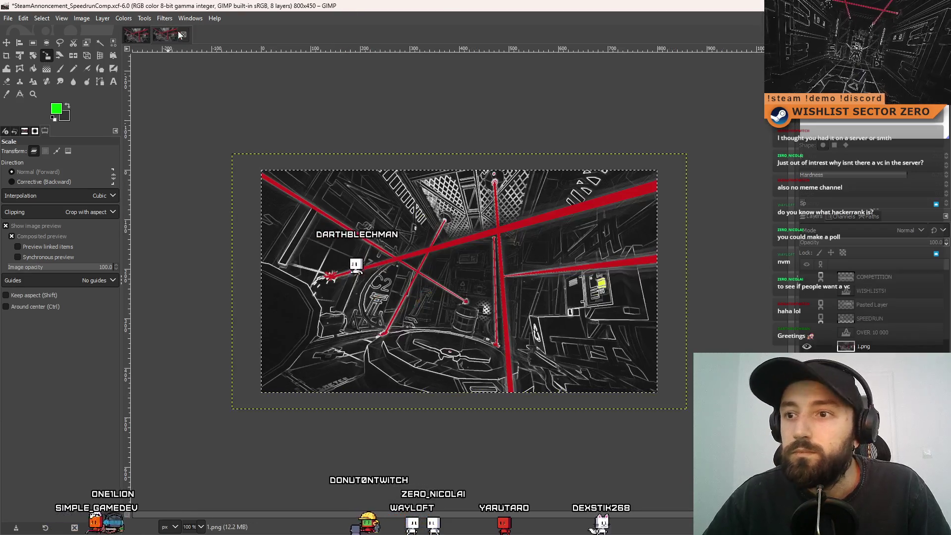
left_click(806, 332)
left_click_drag(806, 333, 811, 310)
left_click(807, 291)
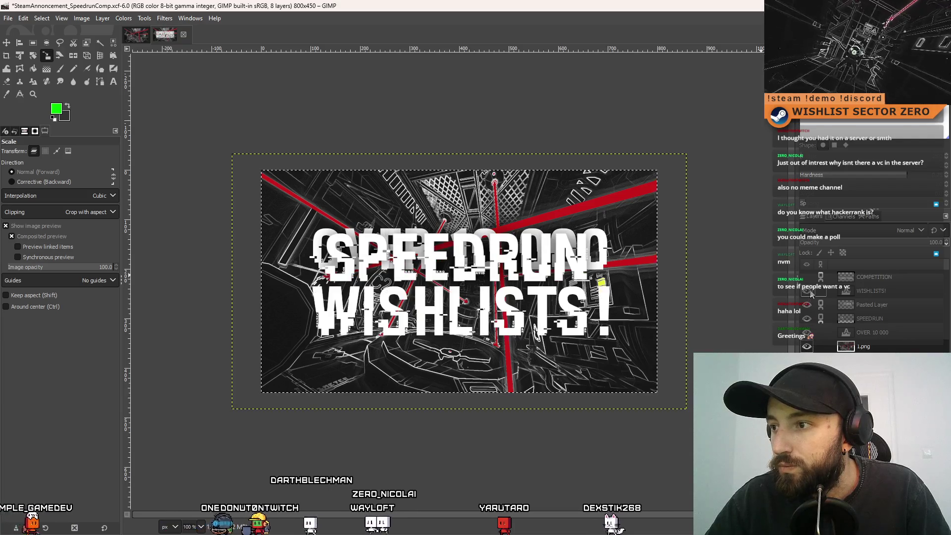
left_click(807, 277)
left_click(807, 291)
left_click(807, 277)
left_click(806, 291)
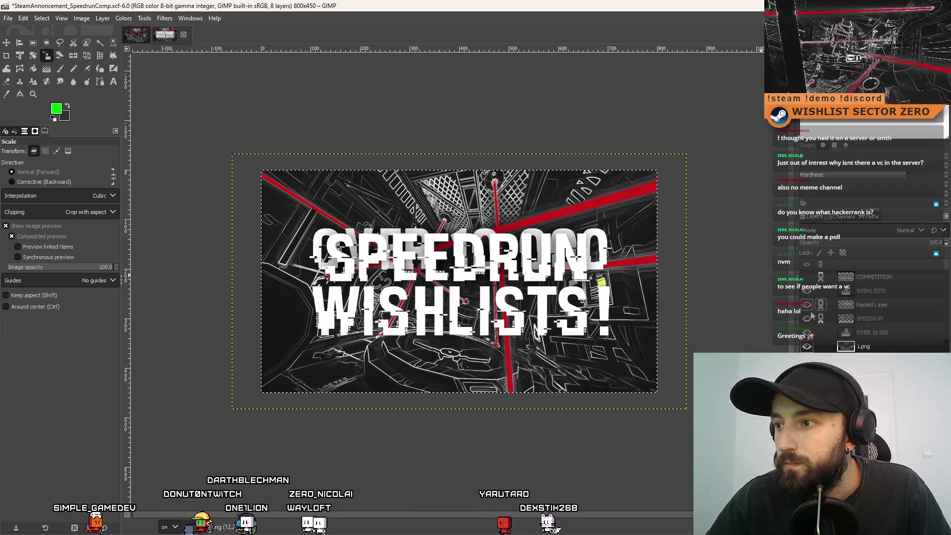
left_click(807, 346)
left_click(807, 346)
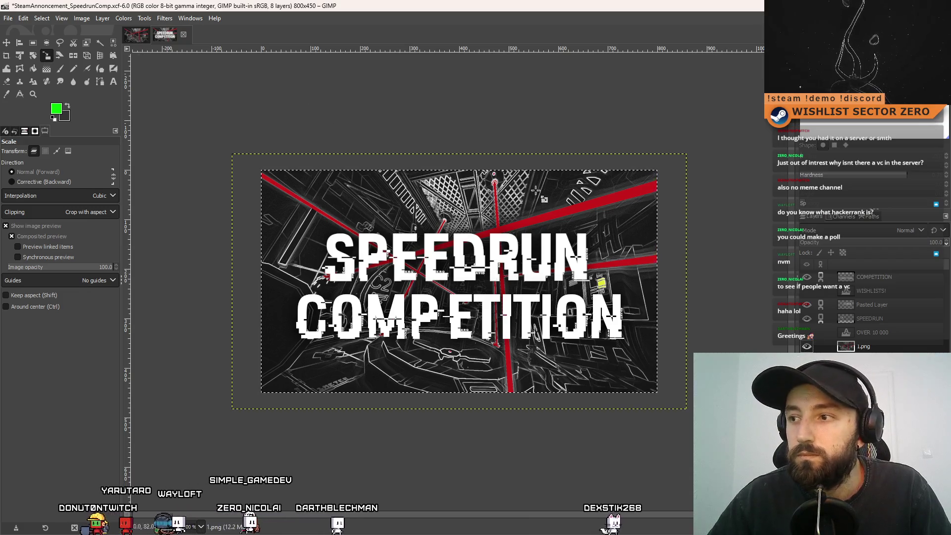
Save the speedrun announcement image and merge its visible layers into one
left_click(8, 19)
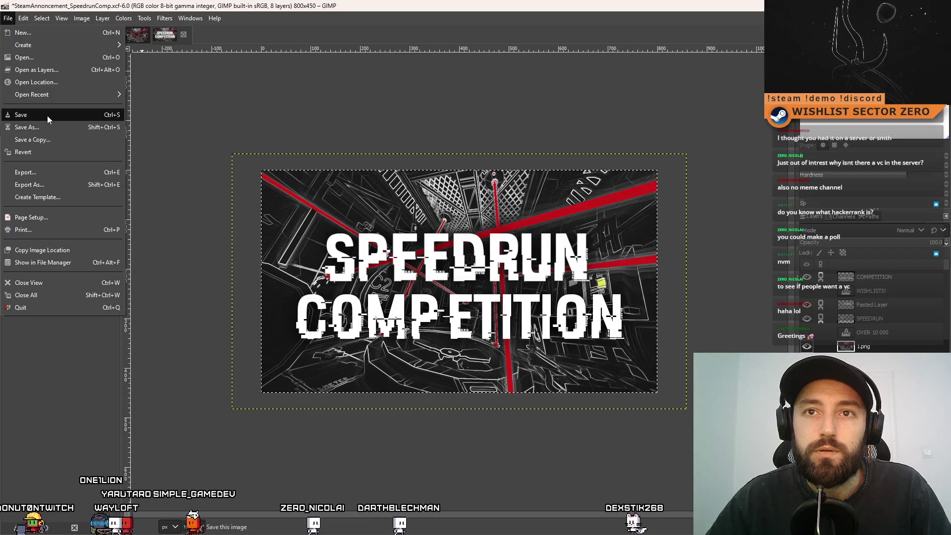
left_click(24, 114)
right_click(862, 297)
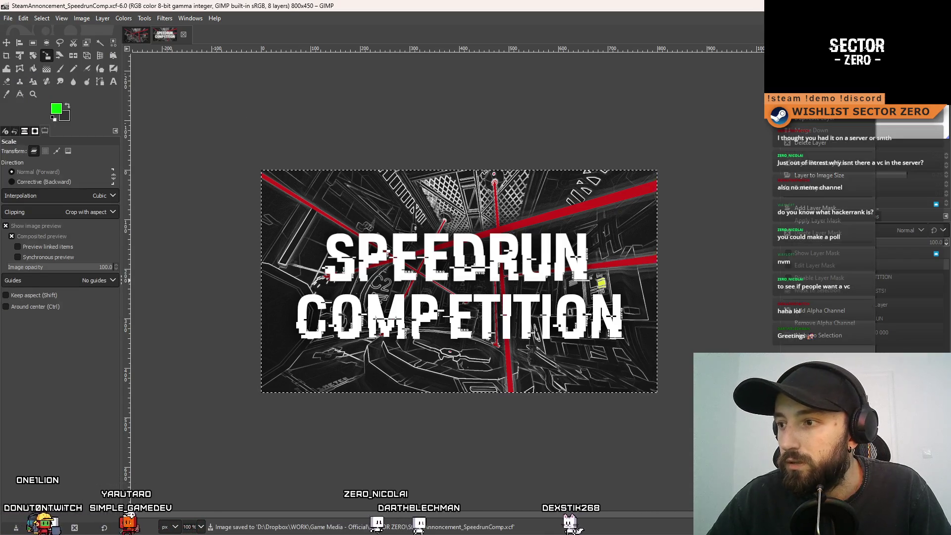
left_click(822, 349)
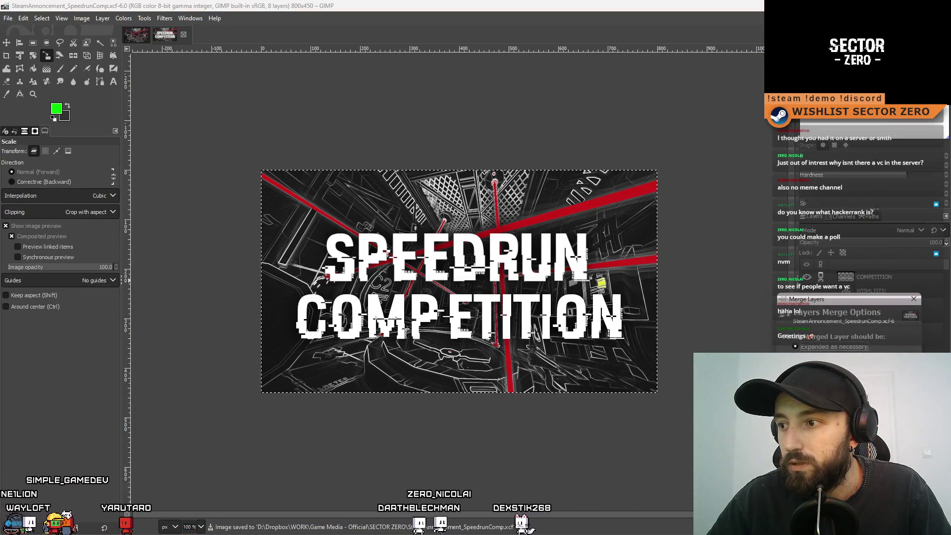
key("Return")
left_click(33, 43)
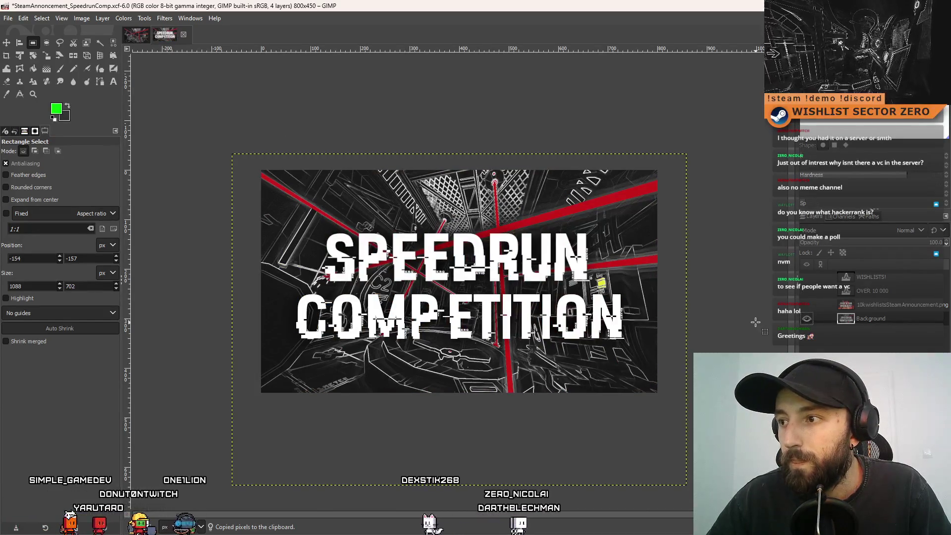
Undo the merge, hide the 1.png background, and merge only the visible title layers
key("ctrl+z")
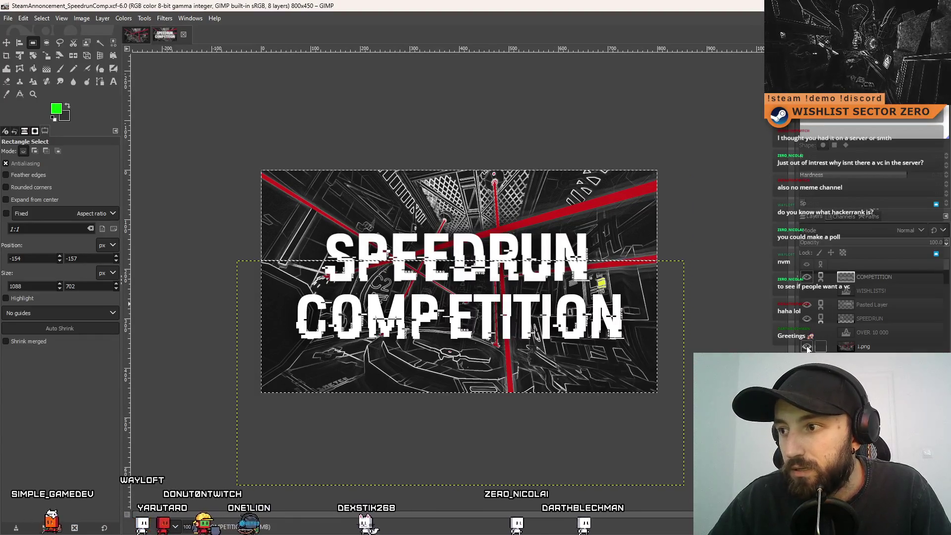
left_click(807, 346)
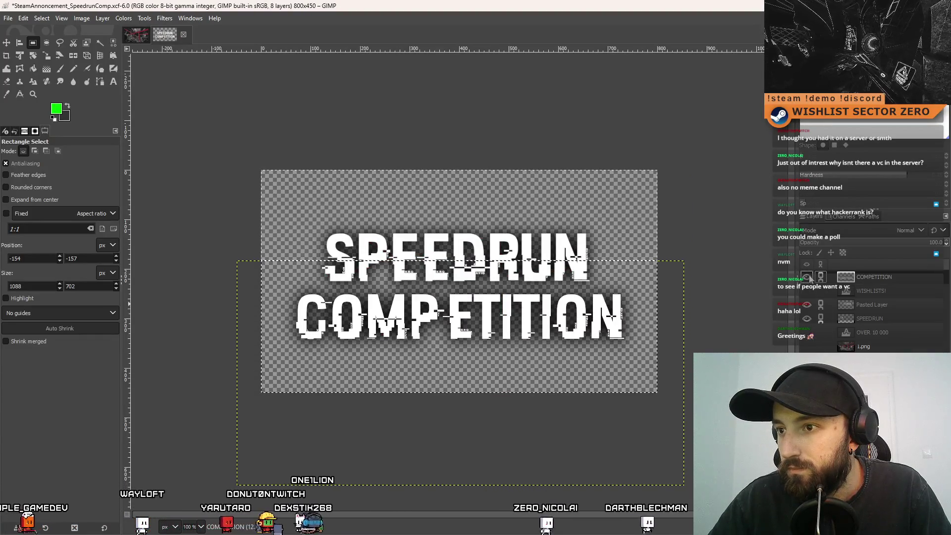
right_click(883, 324)
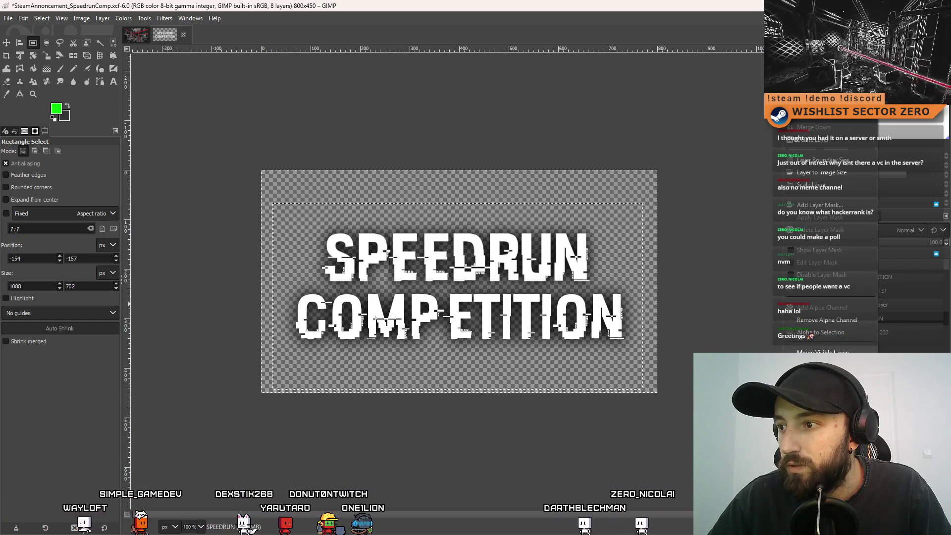
left_click(823, 351)
key("Return")
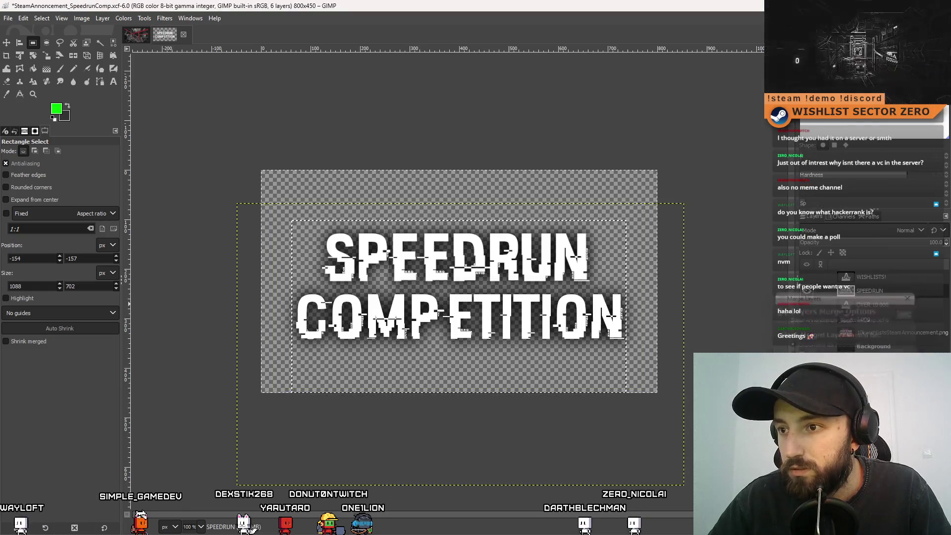
left_click(6, 44)
left_click(135, 35)
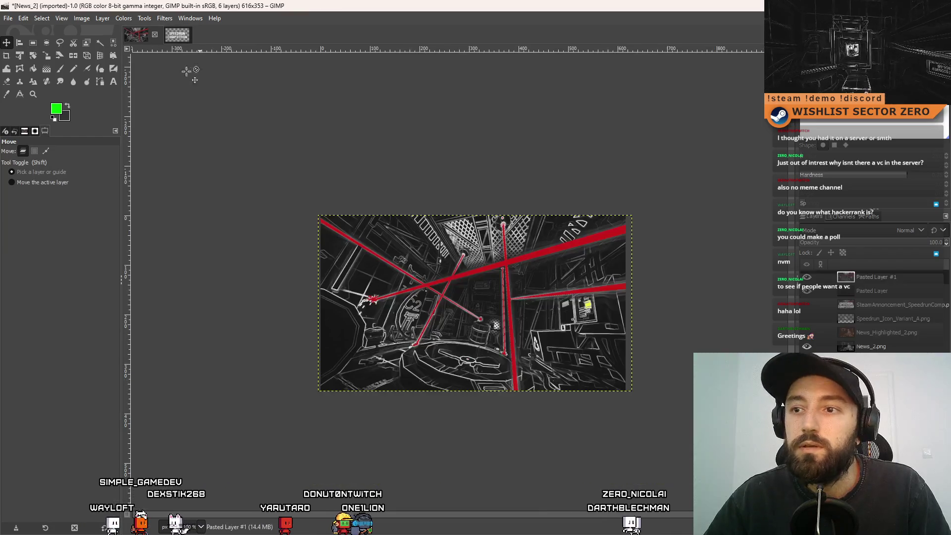
Paste the SPEEDRUN COMPETITION title into News_2 as a new layer, scaled to 653×313 and nudged lower
key("ctrl+v")
key("ctrl+shift+n")
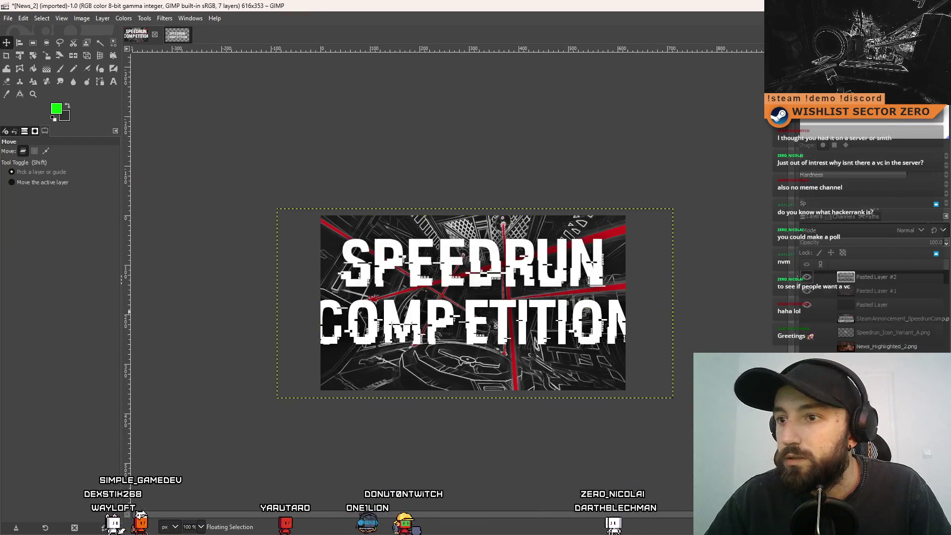
left_click(46, 55)
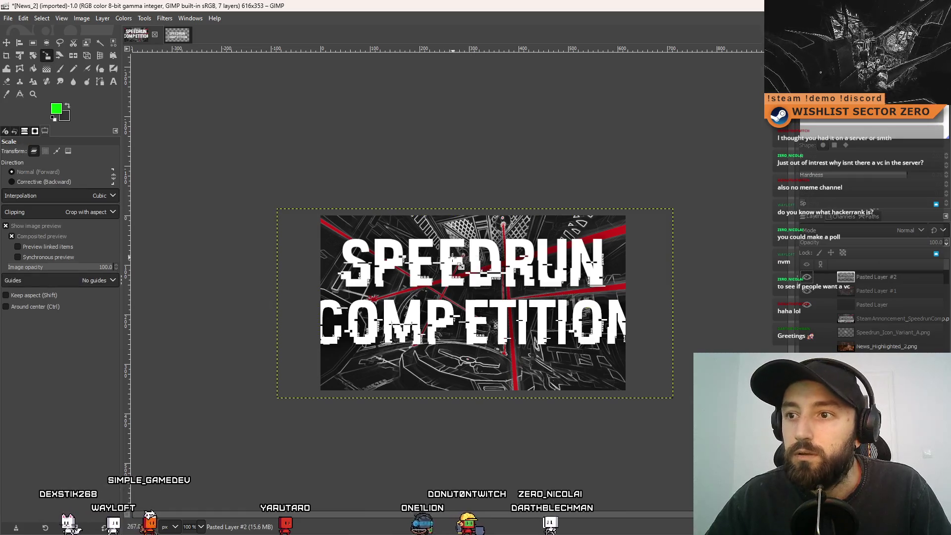
left_click(677, 212)
mouse_move(676, 212)
left_mouse_down()
mouse_move(659, 255)
mouse_move(636, 218)
mouse_move(656, 209)
mouse_move(628, 223)
left_mouse_up()
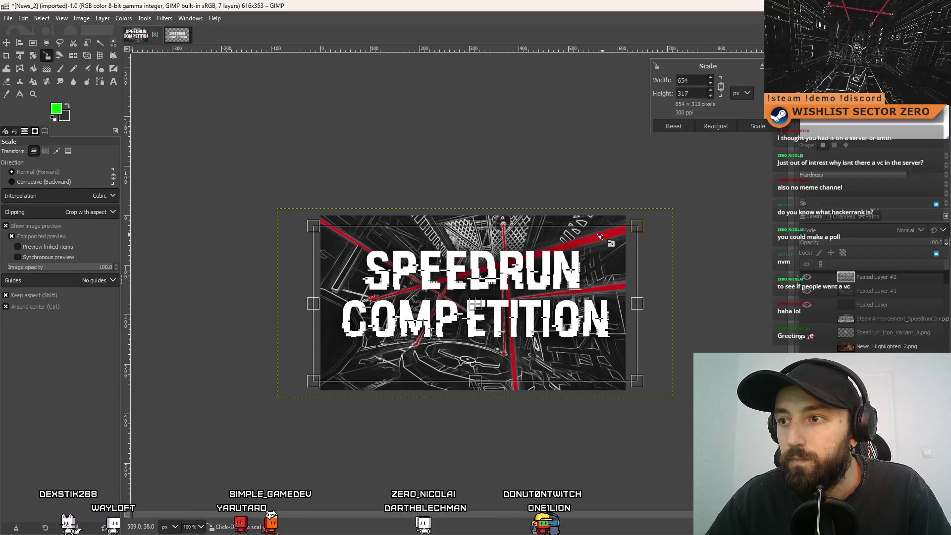
left_click_drag(490, 316, 484, 321)
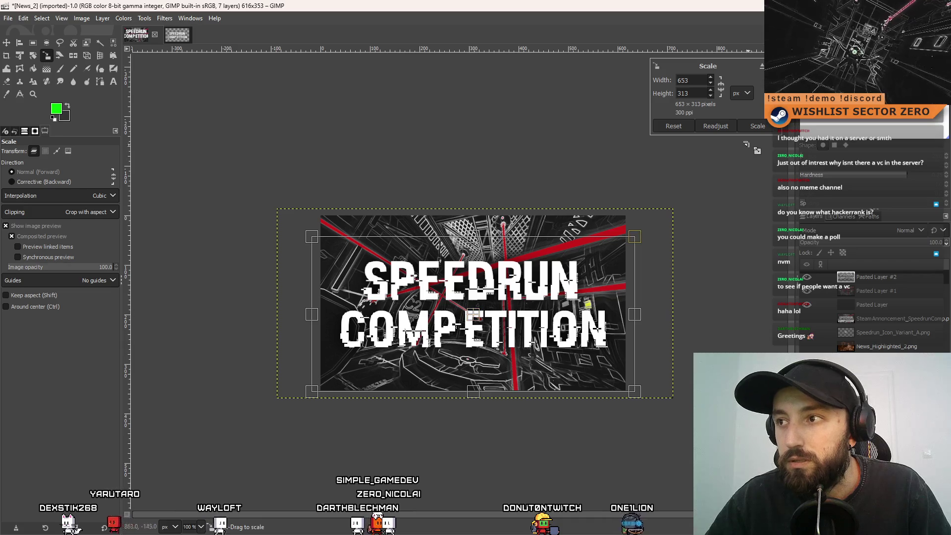
left_click(761, 126)
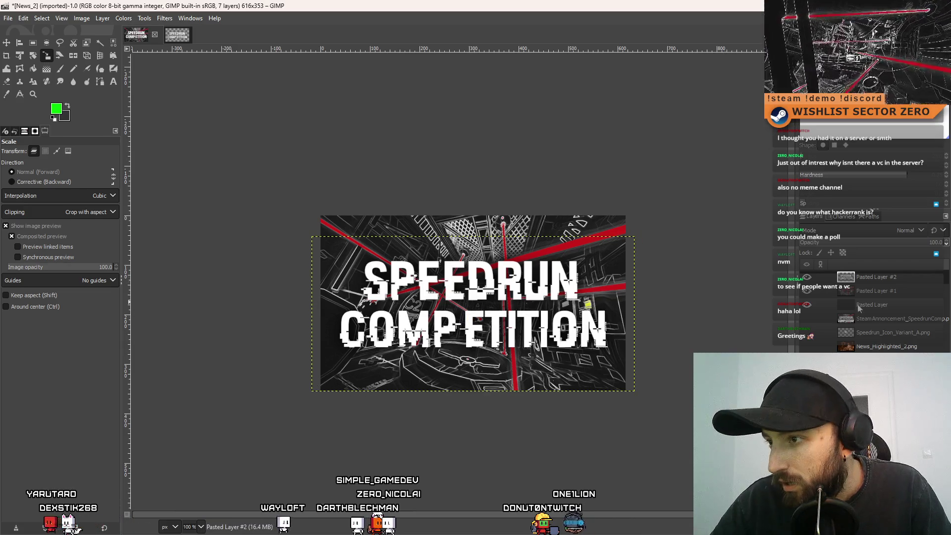
left_click(896, 293)
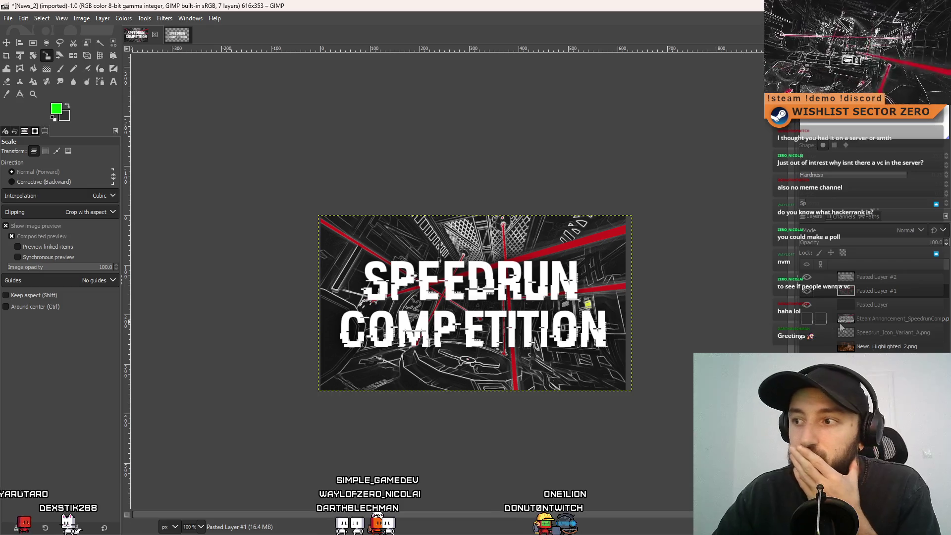
Hide the SPEEDRUN COMPETITION text layer (Pasted Layer #2)
left_click(807, 291)
left_click(807, 291)
left_click(807, 277)
left_click(807, 277)
left_click(807, 277)
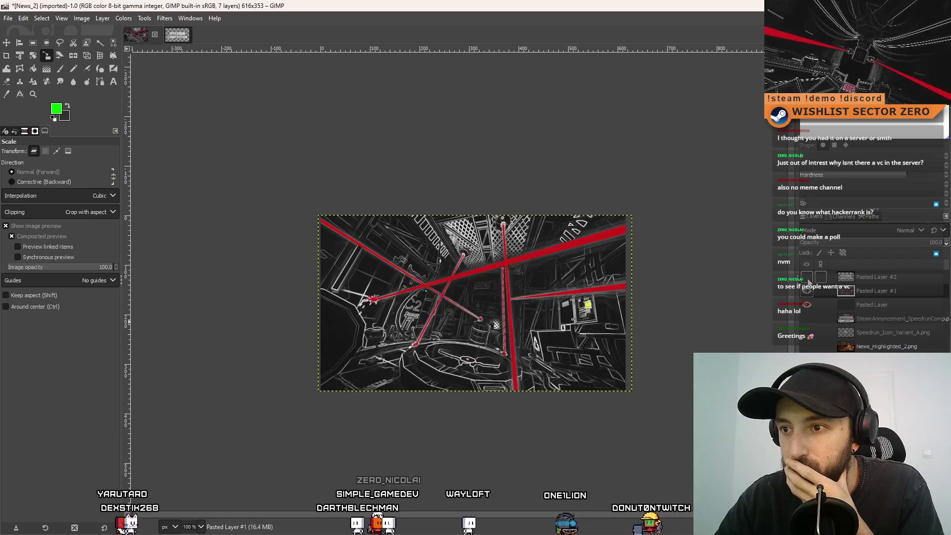
left_click(807, 278)
left_click(807, 279)
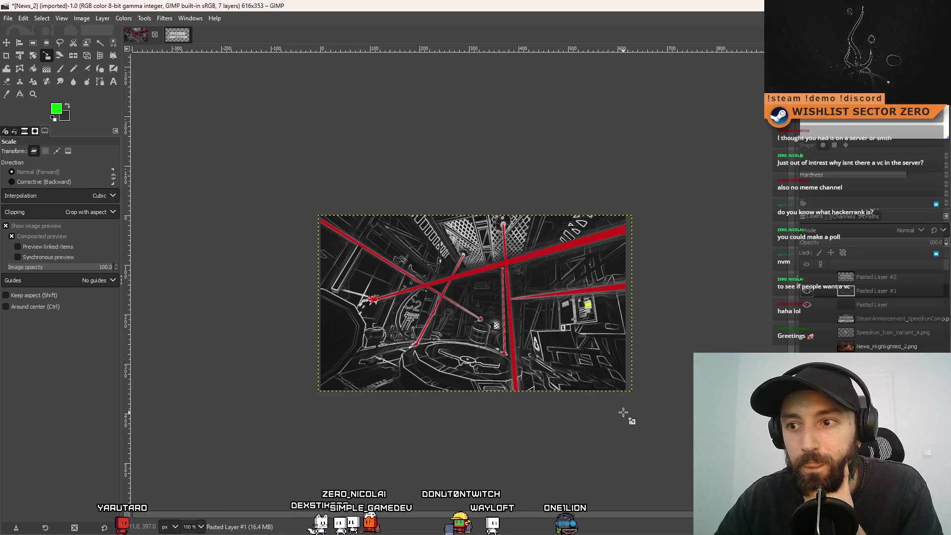
Desaturate the red-laser background layer fully with Saturation scale 0.000
left_click(142, 19)
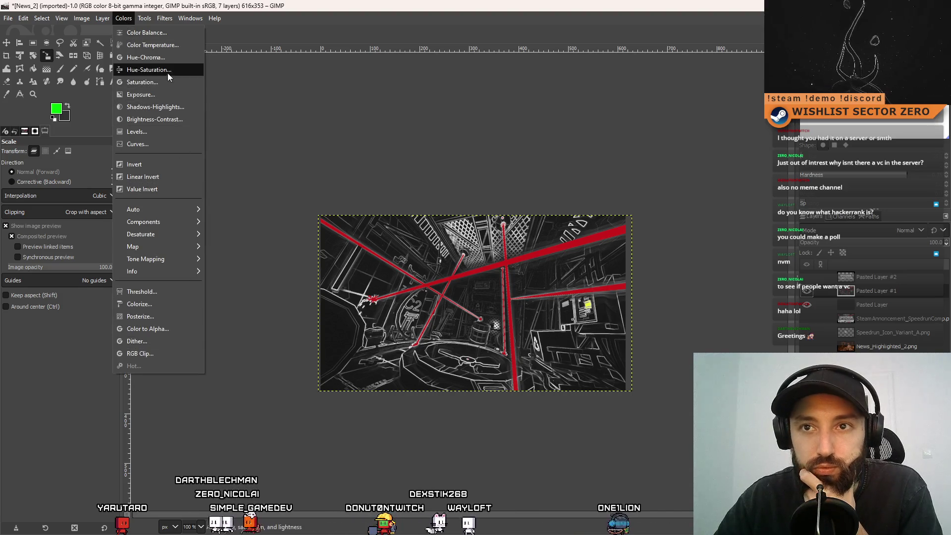
left_click(149, 82)
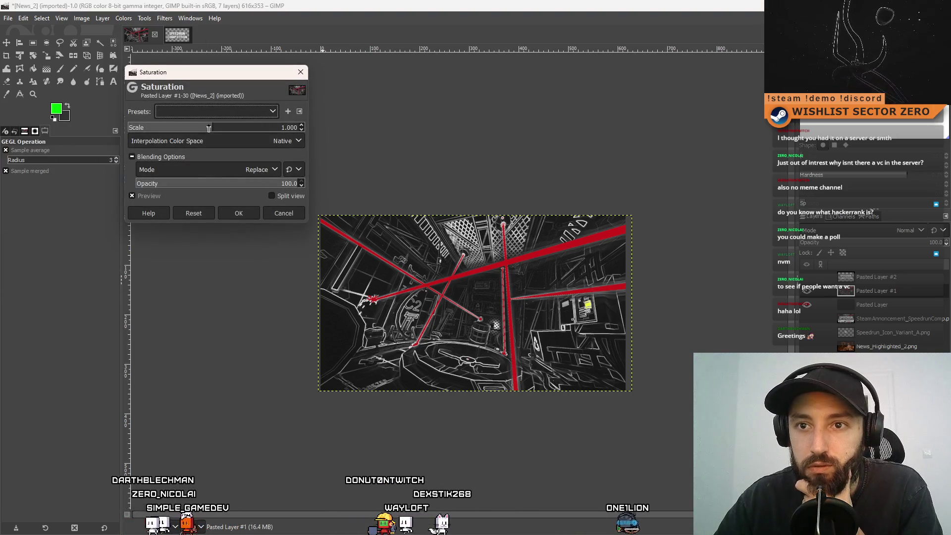
left_click_drag(198, 127, 78, 130)
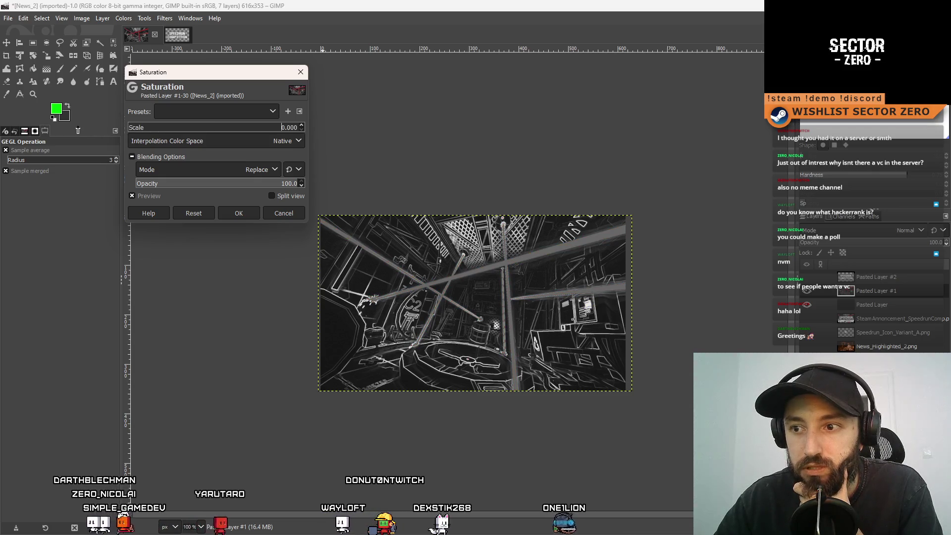
left_click(239, 213)
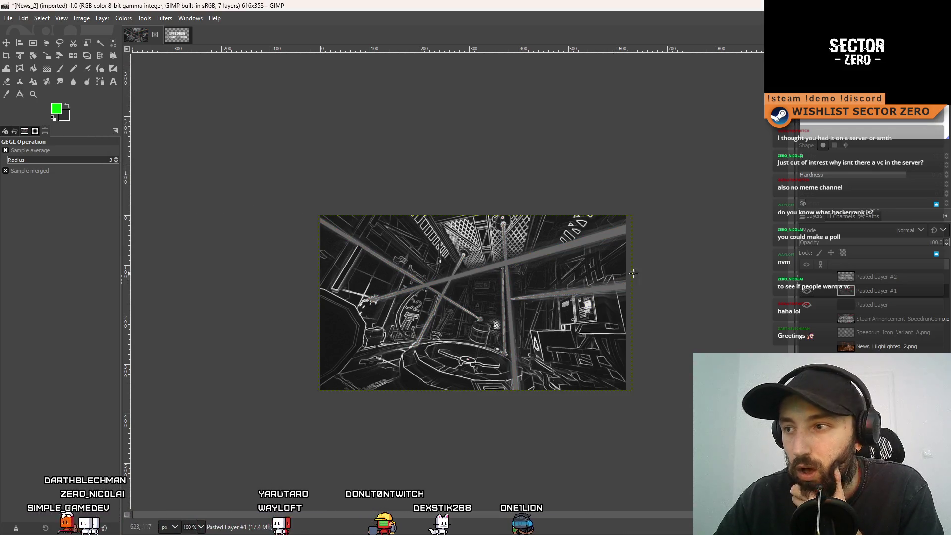
left_click(9, 18)
Export the image as News_2.png in the News folder, replacing the existing file
left_click(53, 185)
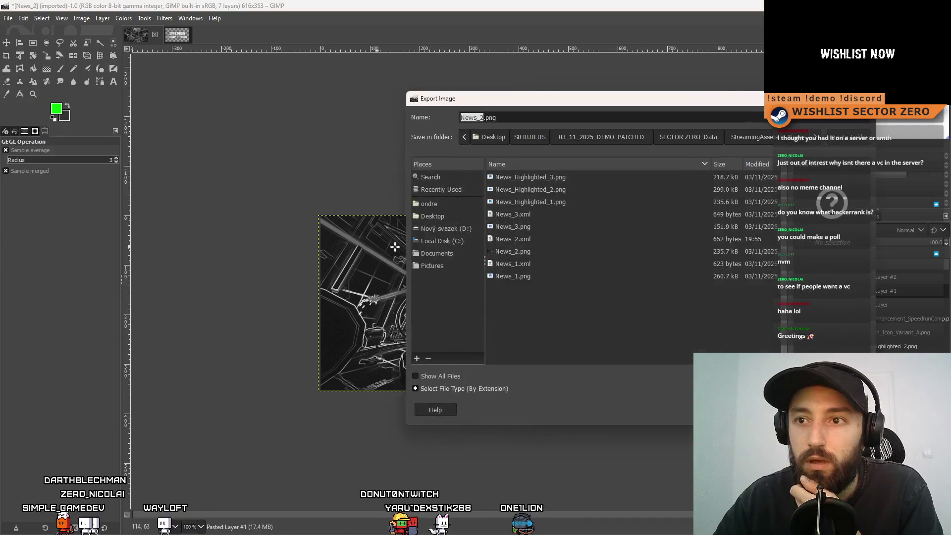
left_click(583, 191)
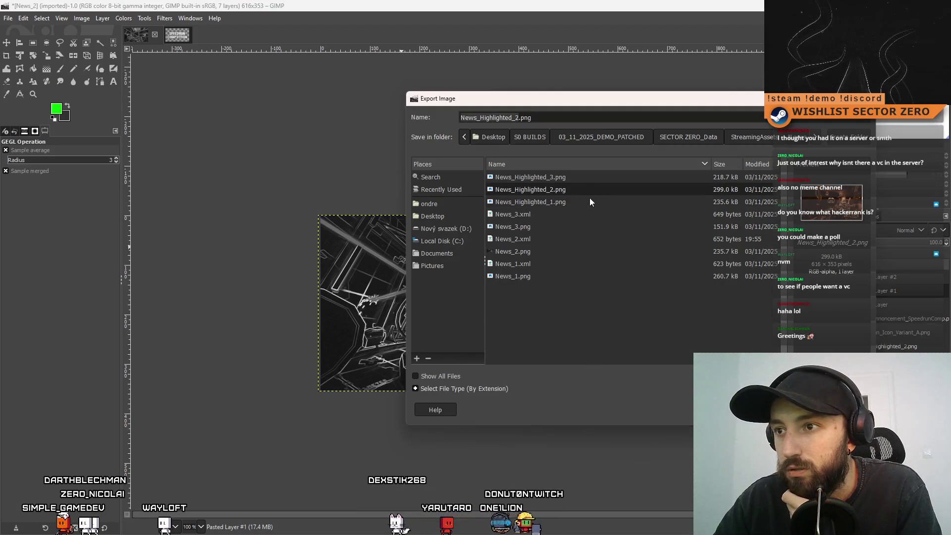
left_click(560, 228)
left_click(554, 240)
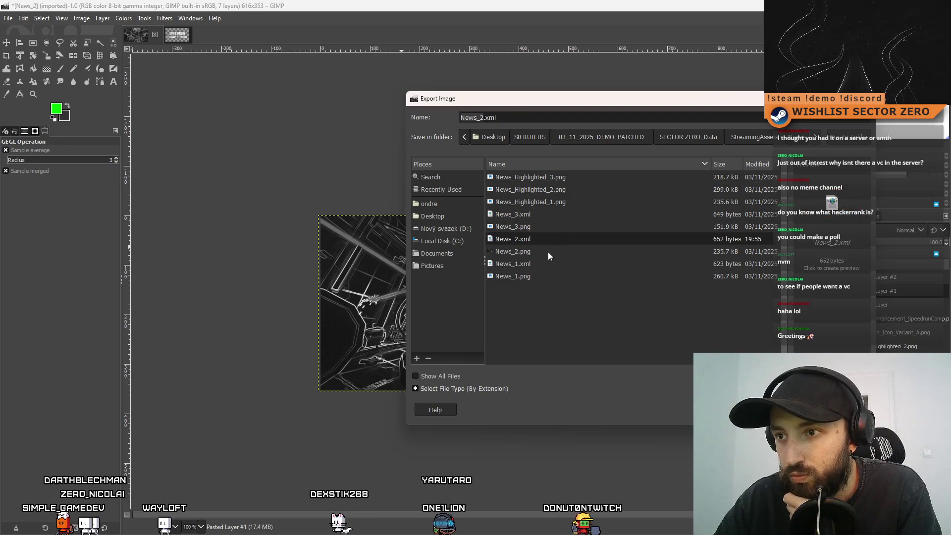
left_click(547, 251)
key("Return")
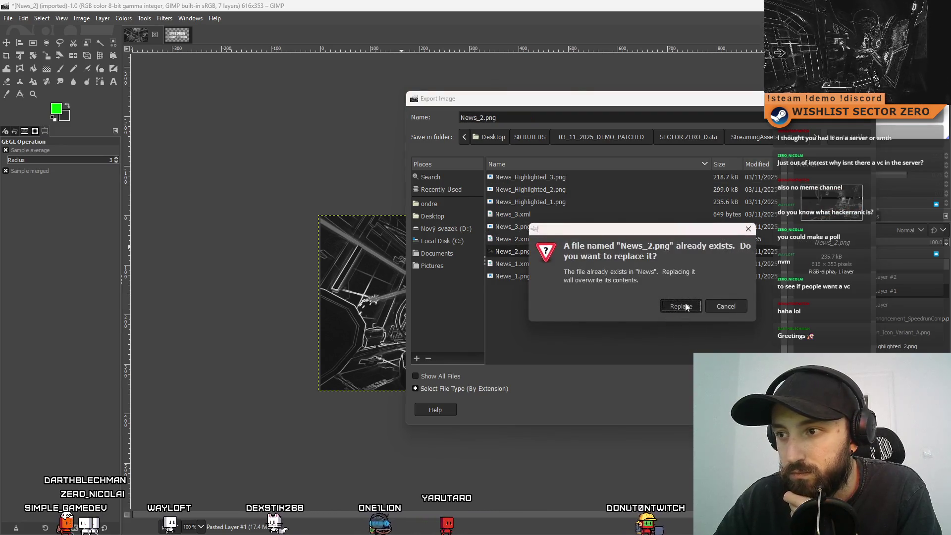
left_click(675, 304)
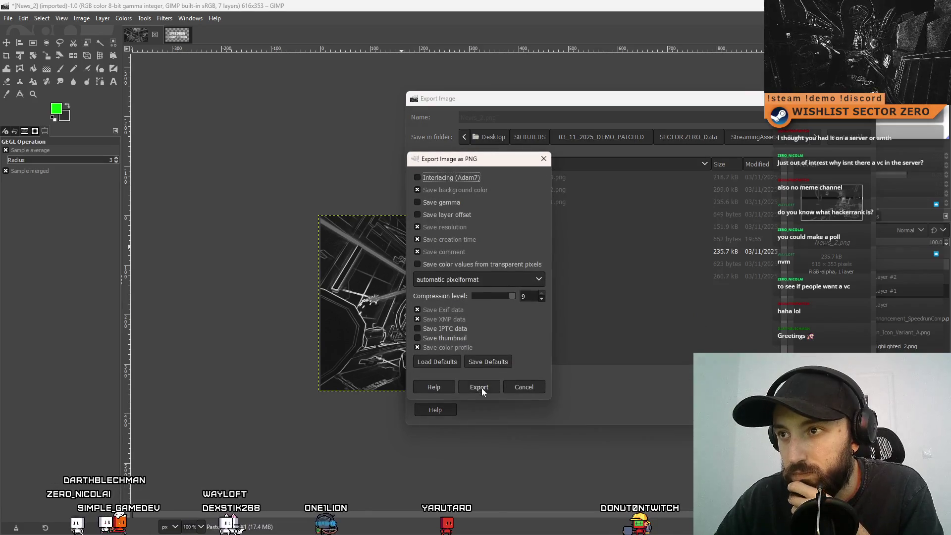
left_click(481, 387)
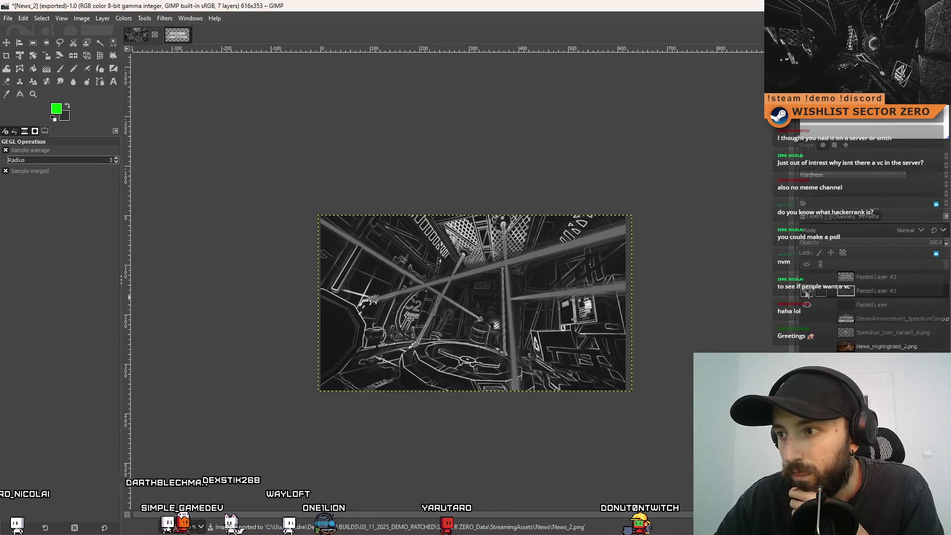
left_click(805, 292)
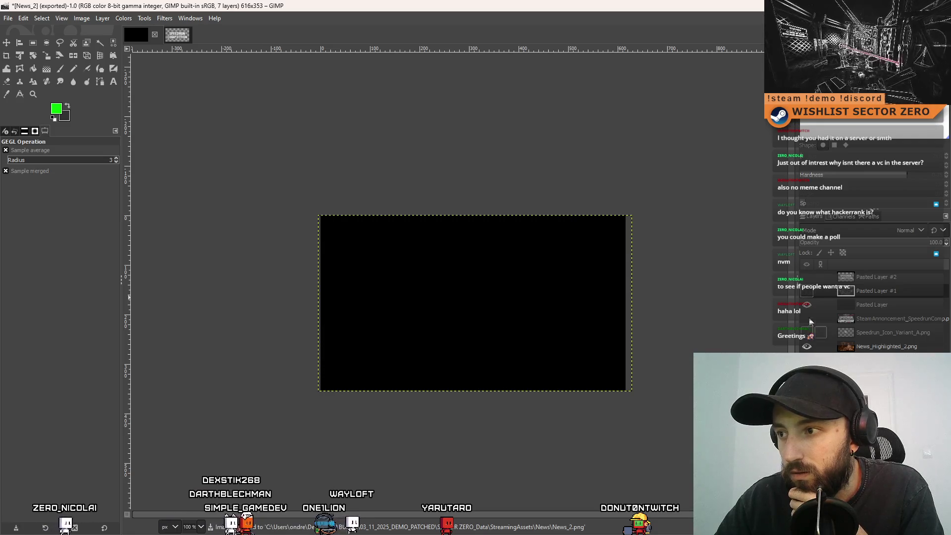
Compare the grey and orange layers, then slide the grey edge layer left to reveal the orange image
left_click(807, 304)
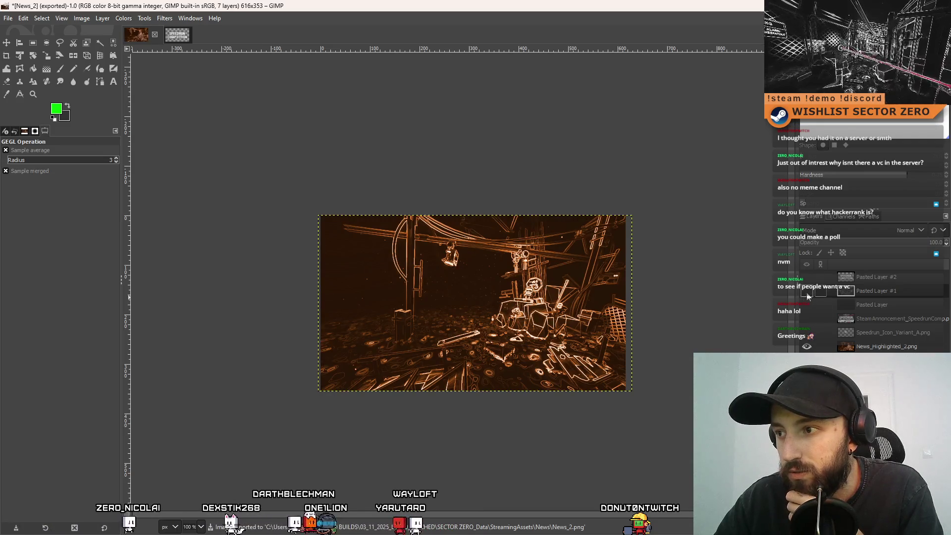
left_click(806, 297)
left_click(807, 296)
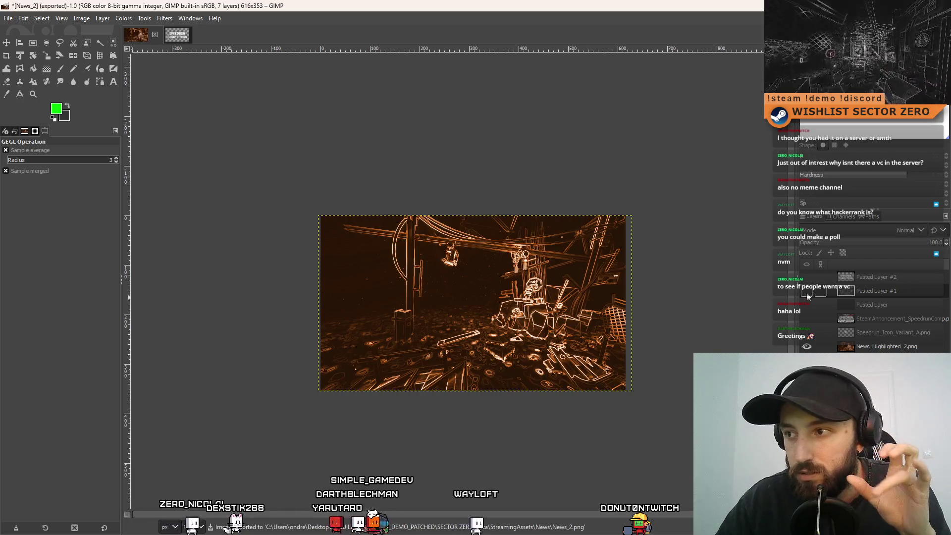
left_click(806, 296)
left_click(807, 296)
left_click(807, 296)
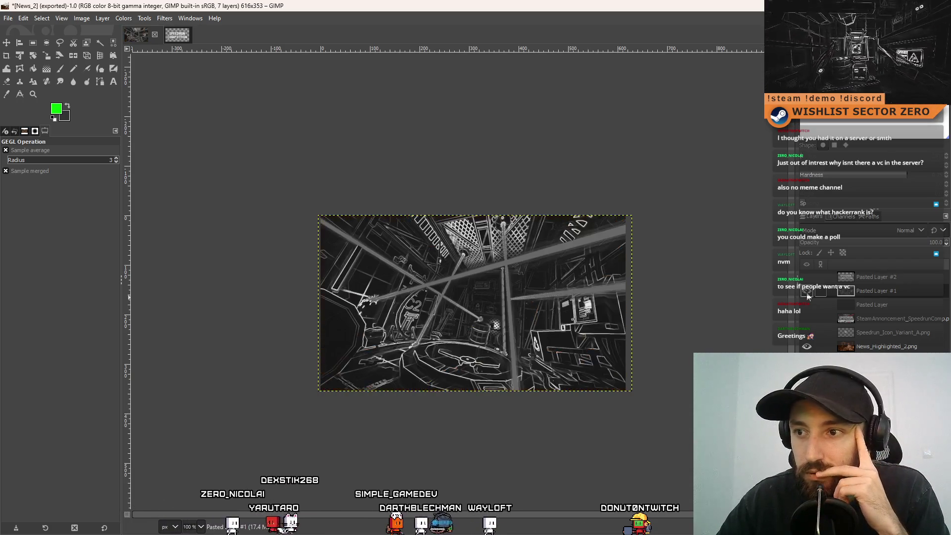
key("m")
mouse_move(474, 294)
left_mouse_down()
mouse_move(577, 289)
mouse_move(329, 294)
left_mouse_up()
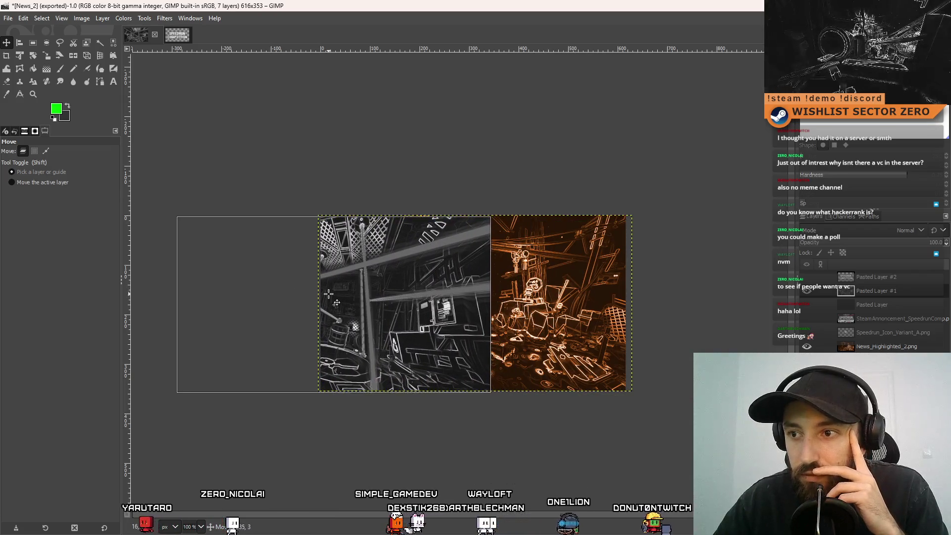
left_click(123, 18)
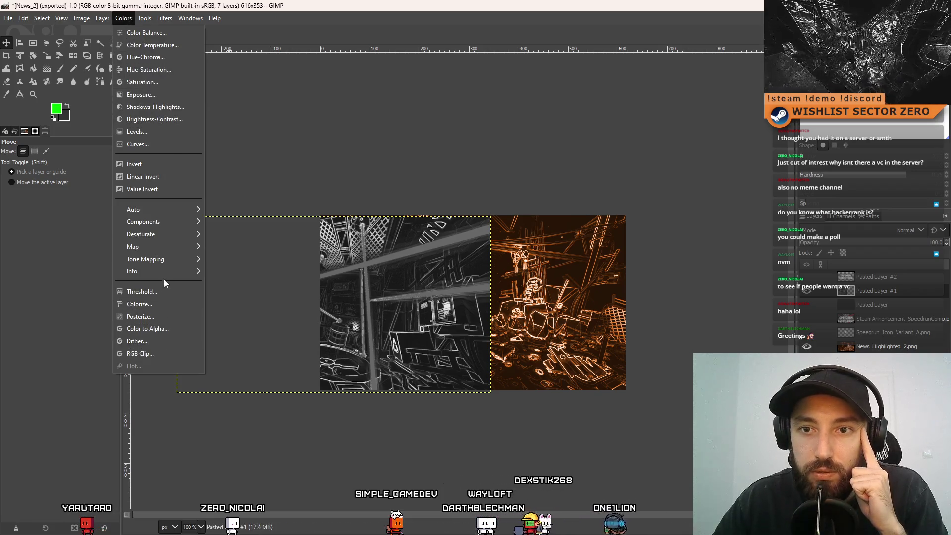
Try an orange Colorize tint with darker lightness on the grey screenshot, then cancel it
left_click(154, 304)
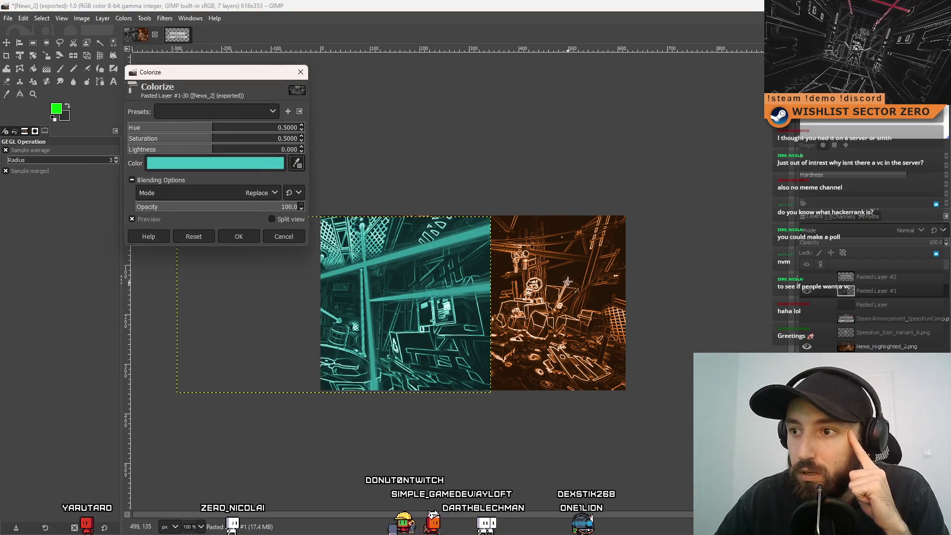
left_click(539, 280)
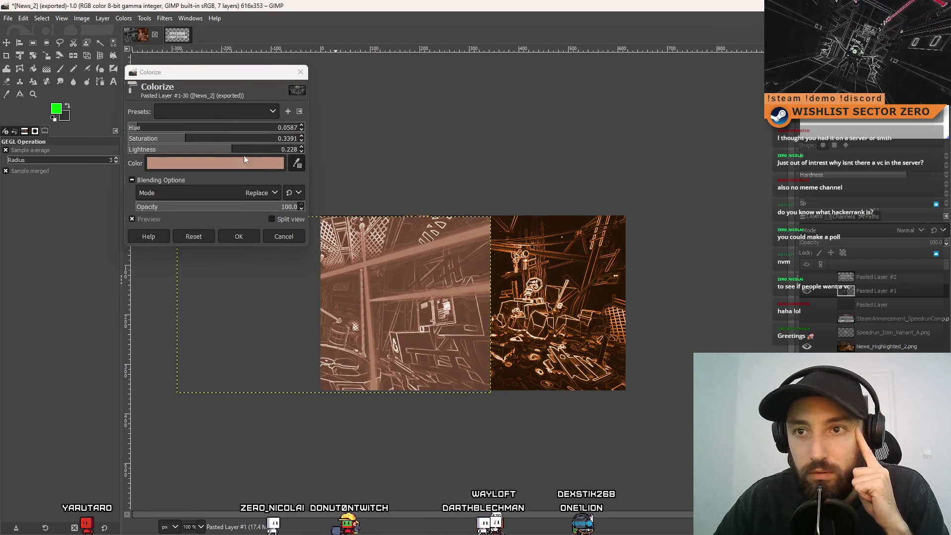
left_click(244, 160)
mouse_move(231, 156)
left_mouse_down()
mouse_move(248, 106)
mouse_move(263, 117)
mouse_move(263, 141)
mouse_move(281, 95)
left_mouse_up()
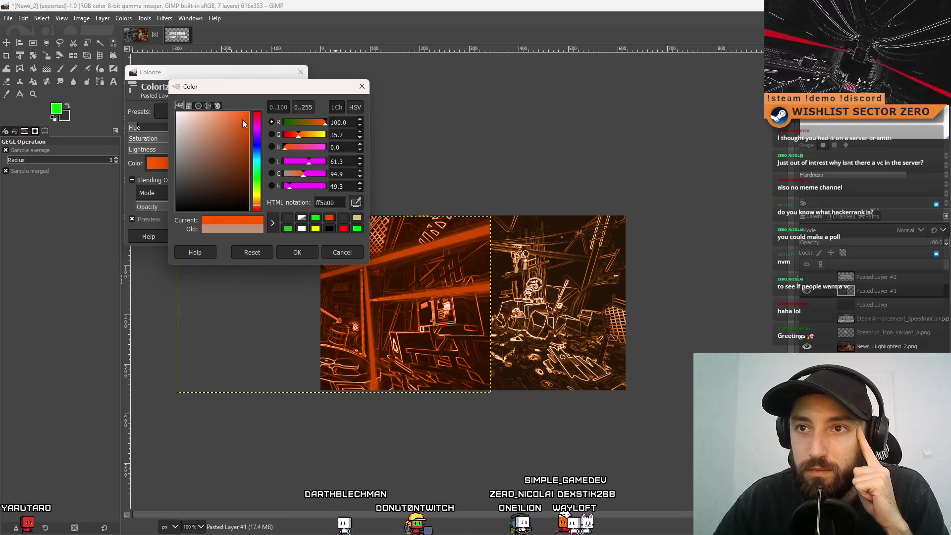
mouse_move(245, 127)
left_mouse_down()
mouse_move(227, 113)
mouse_move(249, 106)
mouse_move(248, 139)
mouse_move(271, 112)
left_mouse_up()
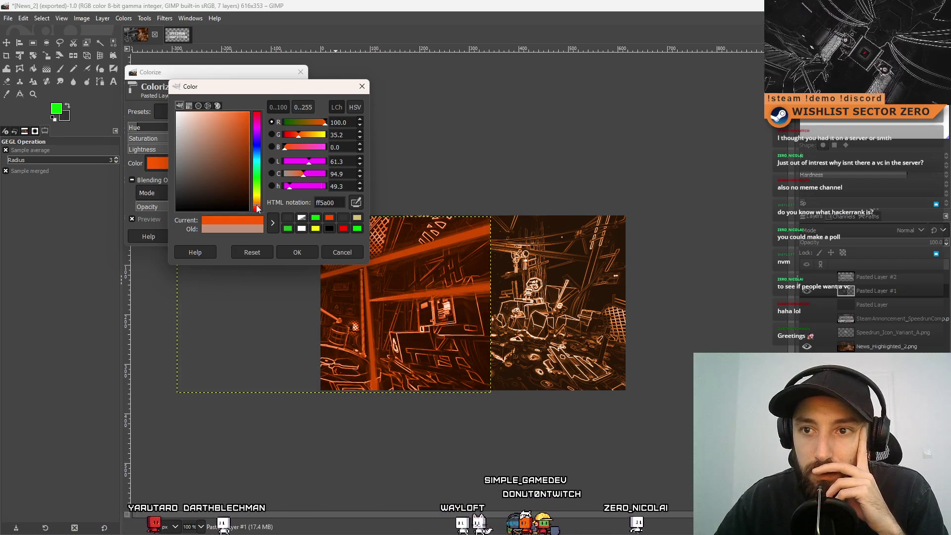
mouse_move(258, 204)
left_mouse_down()
mouse_move(263, 198)
mouse_move(264, 212)
mouse_move(272, 203)
left_mouse_up()
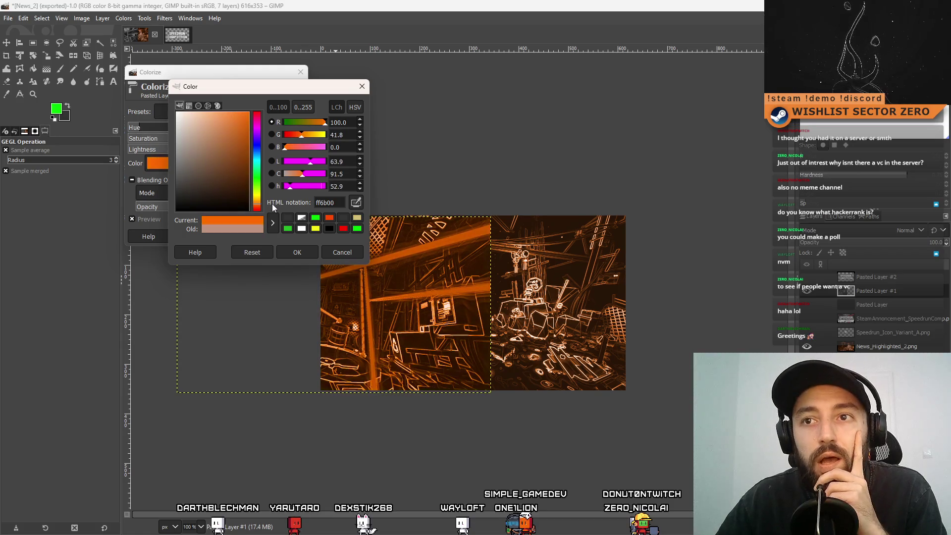
mouse_move(251, 89)
left_mouse_down()
mouse_move(502, 87)
mouse_move(373, 71)
left_mouse_up()
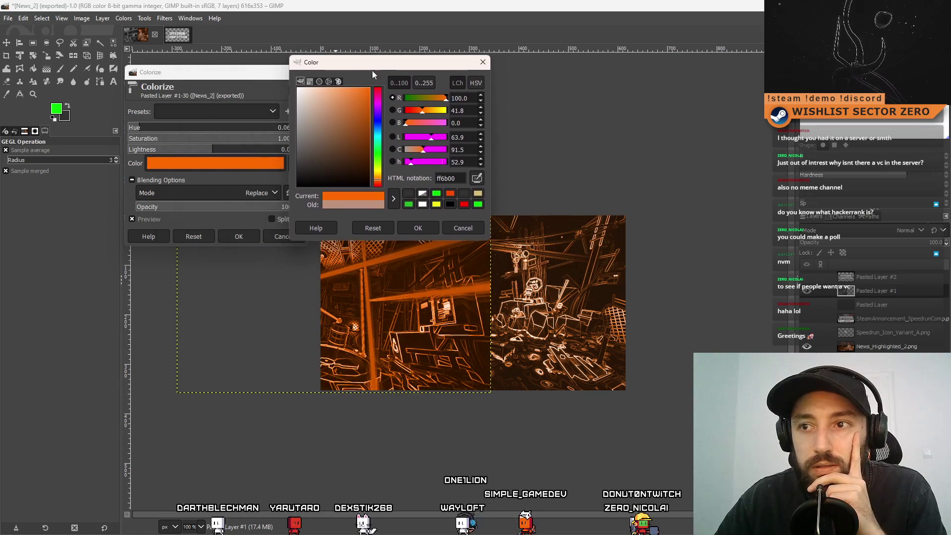
left_click(424, 225)
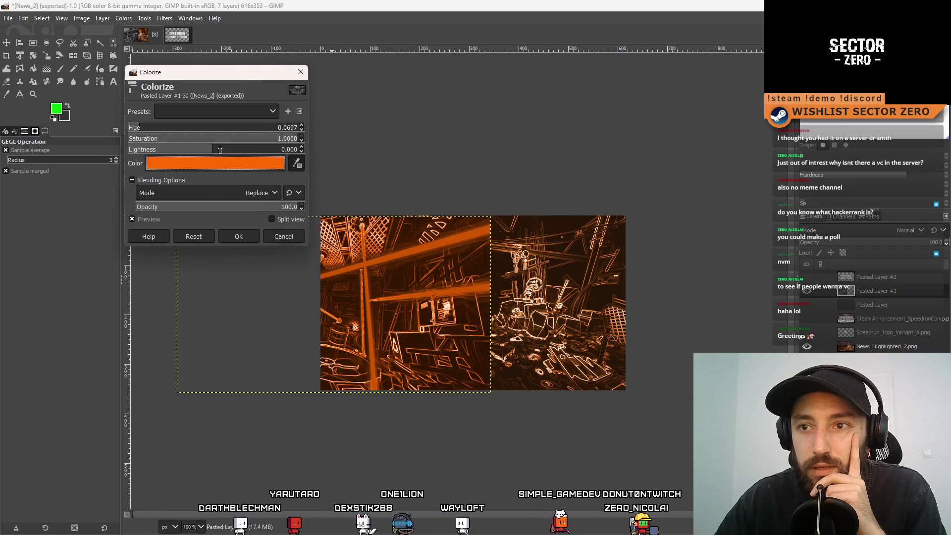
mouse_move(220, 150)
left_mouse_down()
mouse_move(202, 155)
mouse_move(215, 154)
mouse_move(213, 129)
mouse_move(130, 130)
mouse_move(257, 130)
mouse_move(184, 138)
left_mouse_up()
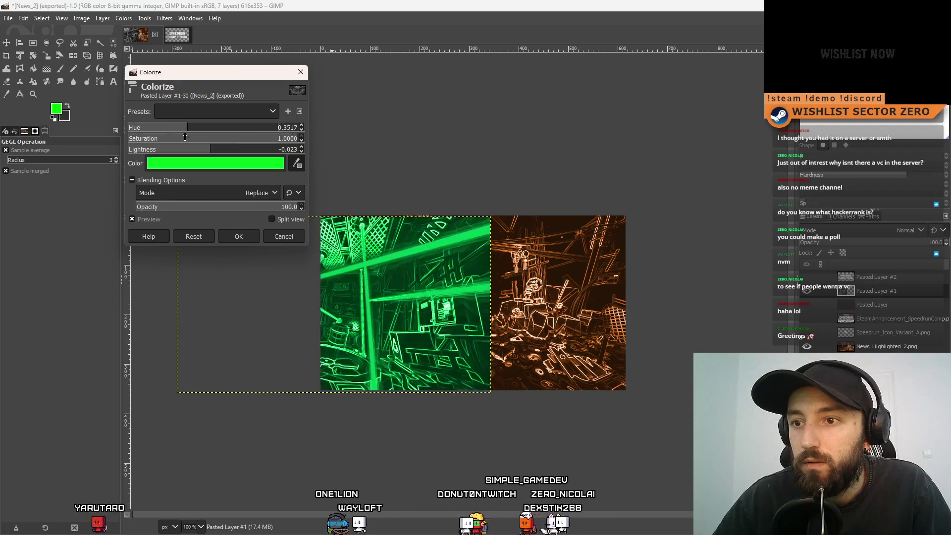
left_click(284, 236)
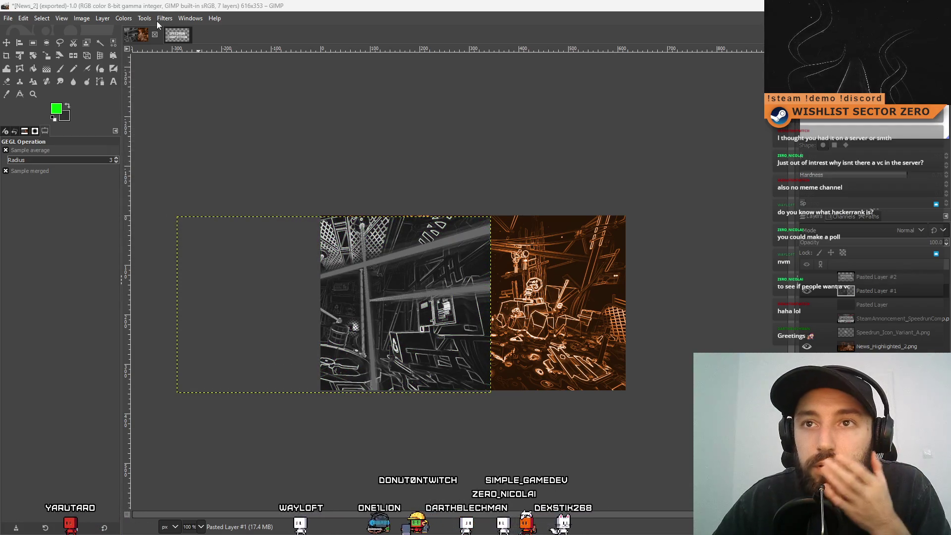
Colorize the left screenshot with a muted orange-brown tint to match the right scene
left_click(144, 18)
left_click(190, 304)
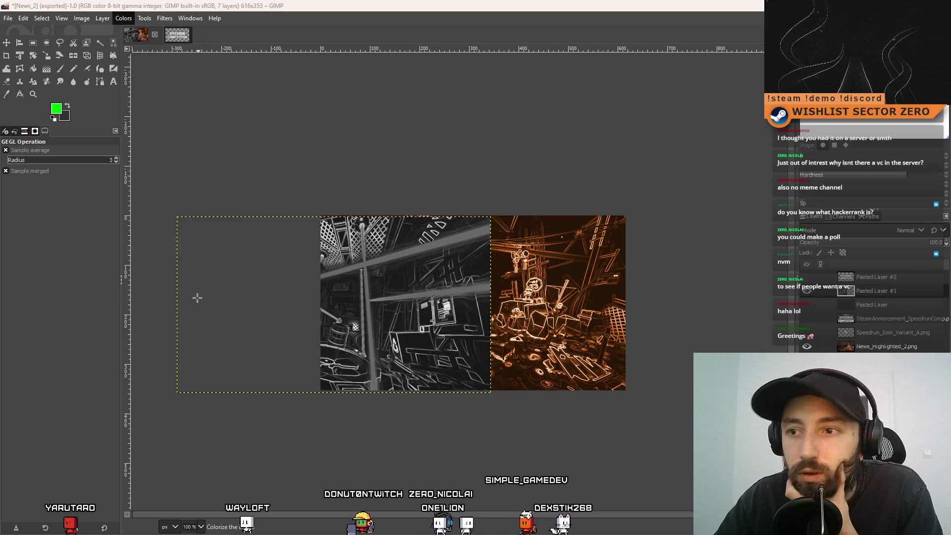
left_click(284, 165)
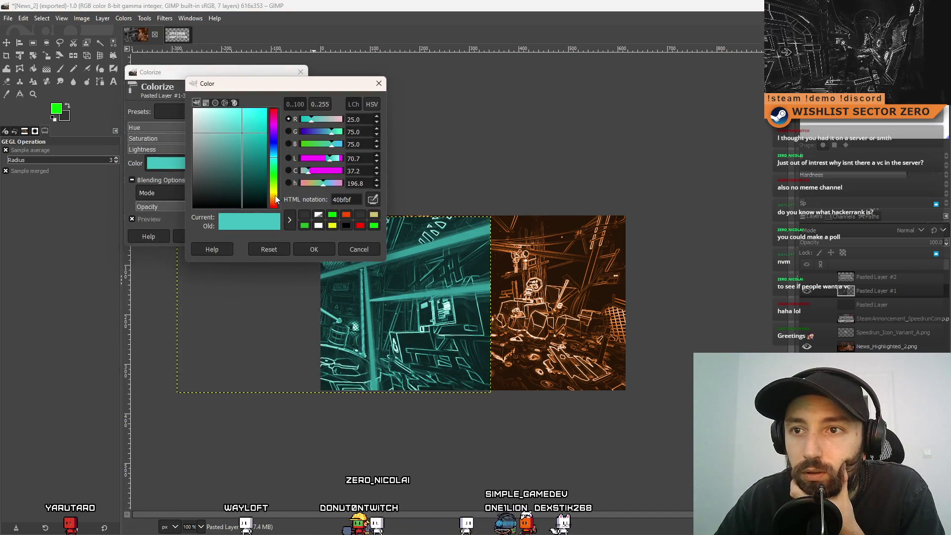
left_click_drag(275, 195, 277, 206)
mouse_move(242, 133)
left_mouse_down()
mouse_move(267, 114)
mouse_move(277, 127)
mouse_move(287, 99)
mouse_move(228, 109)
mouse_move(235, 149)
mouse_move(260, 130)
mouse_move(240, 140)
mouse_move(260, 132)
mouse_move(243, 133)
left_mouse_up()
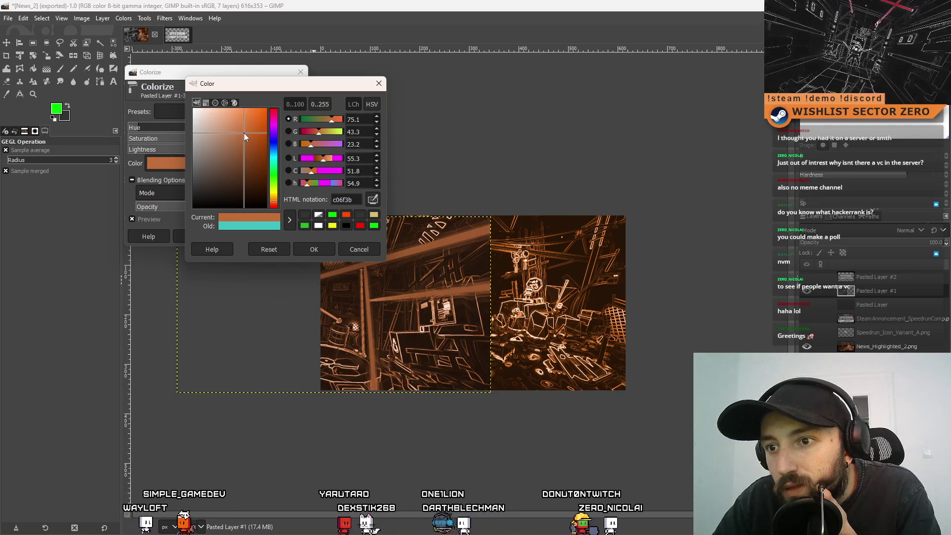
left_click(312, 250)
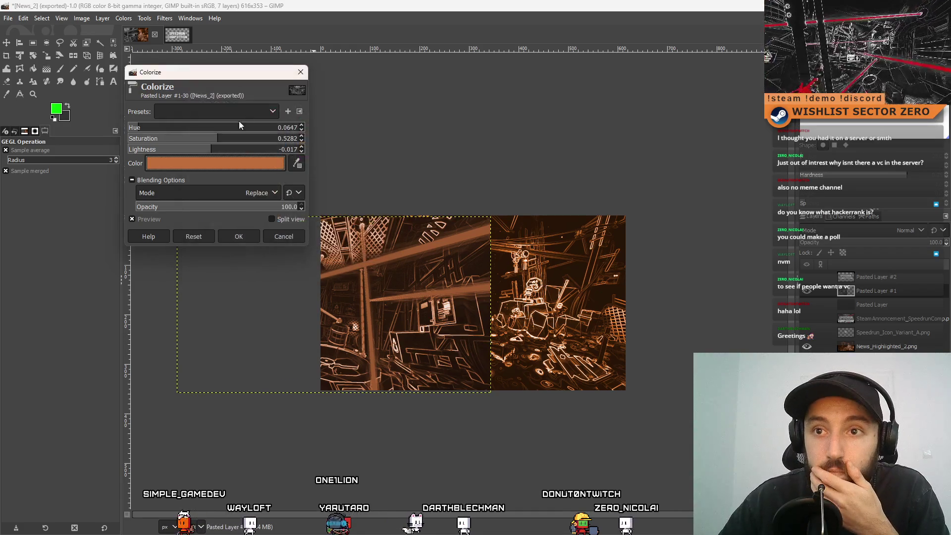
left_click(237, 237)
Bring up the Hue-Saturation adjustment for the tinted screenshot
left_click(124, 18)
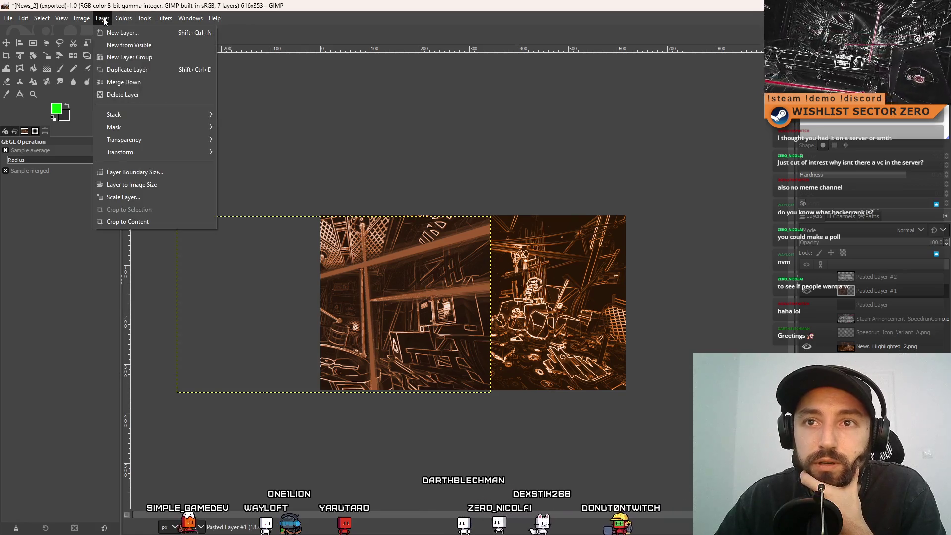
mouse_move(162, 18)
mouse_move(125, 20)
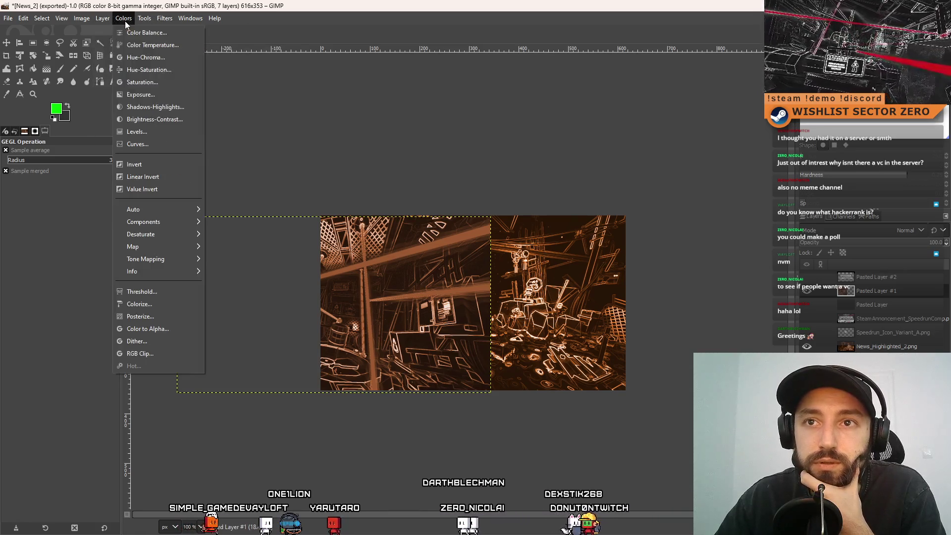
left_click(173, 73)
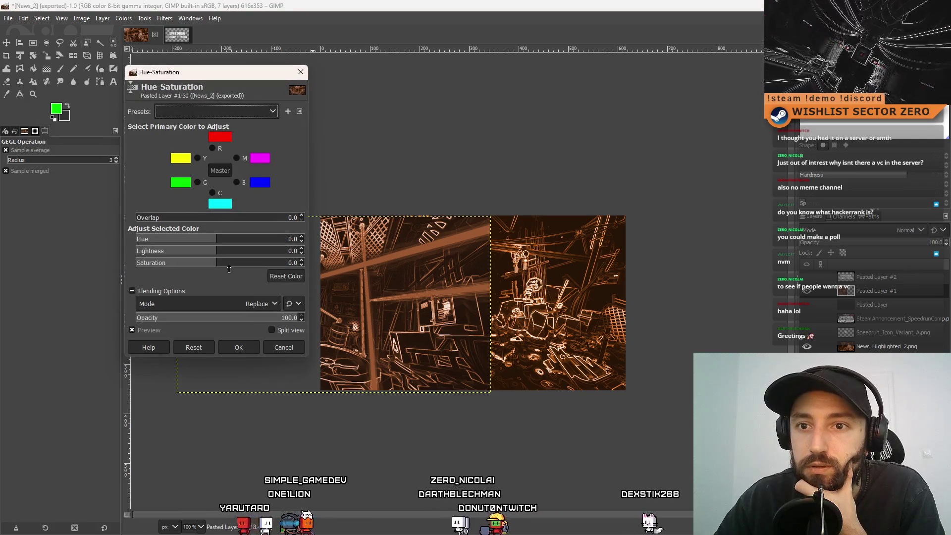
Raise the left screenshot's saturation to 7.3 and its contrast to 4
left_click_drag(225, 269, 244, 268)
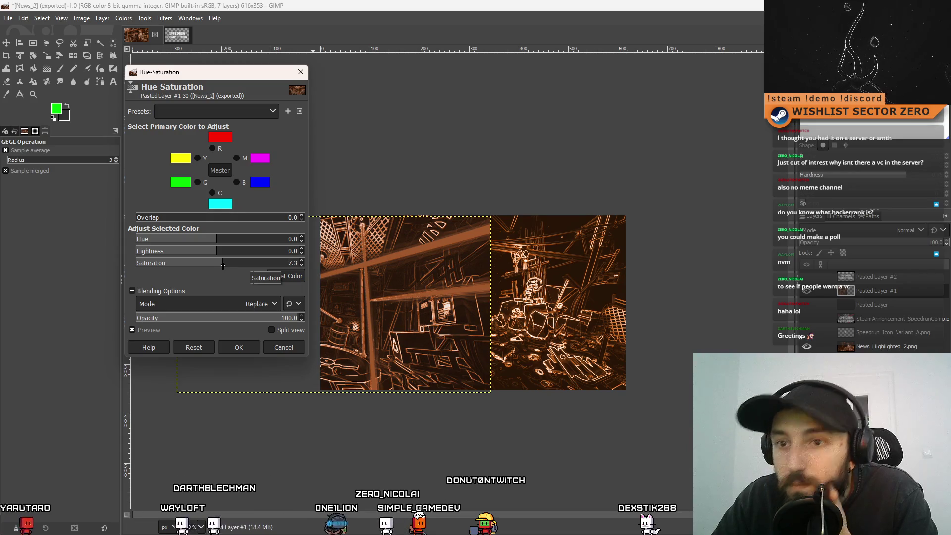
left_click(239, 346)
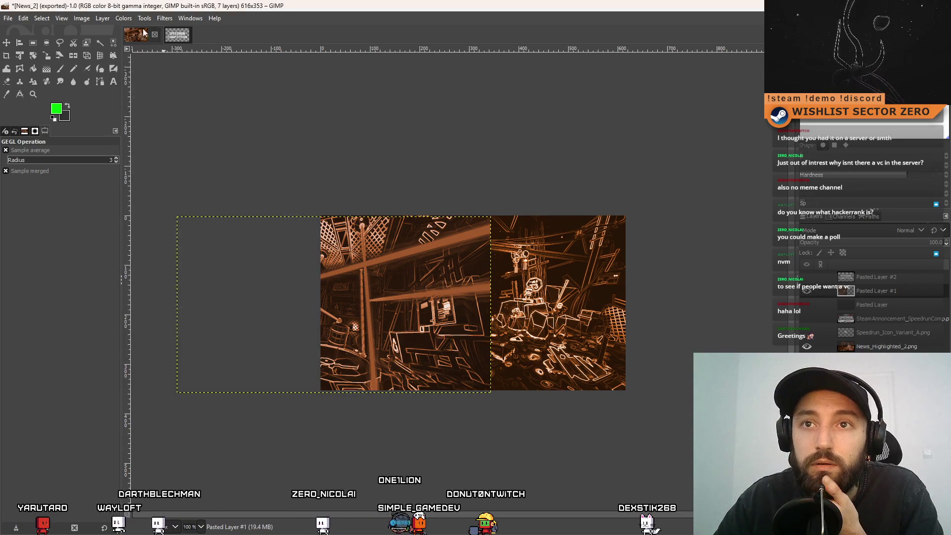
left_click(123, 18)
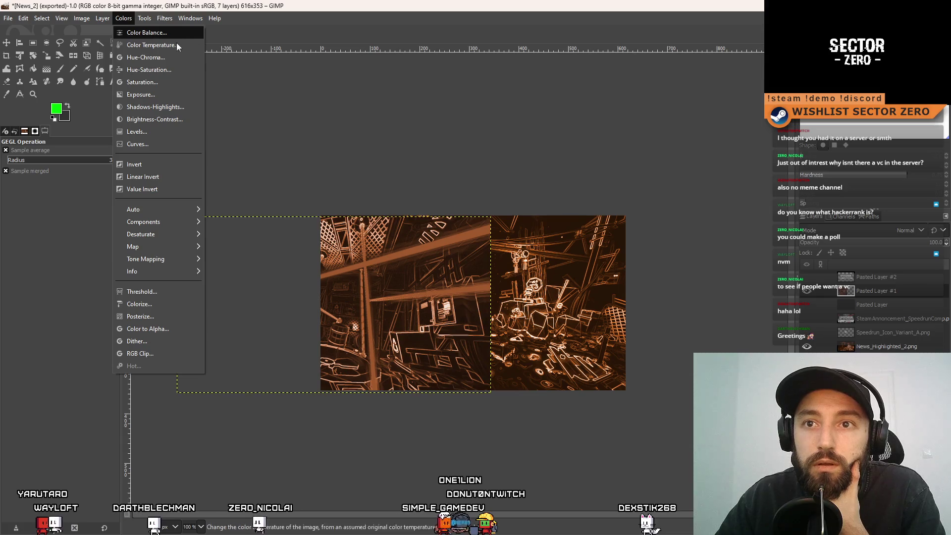
left_click(184, 119)
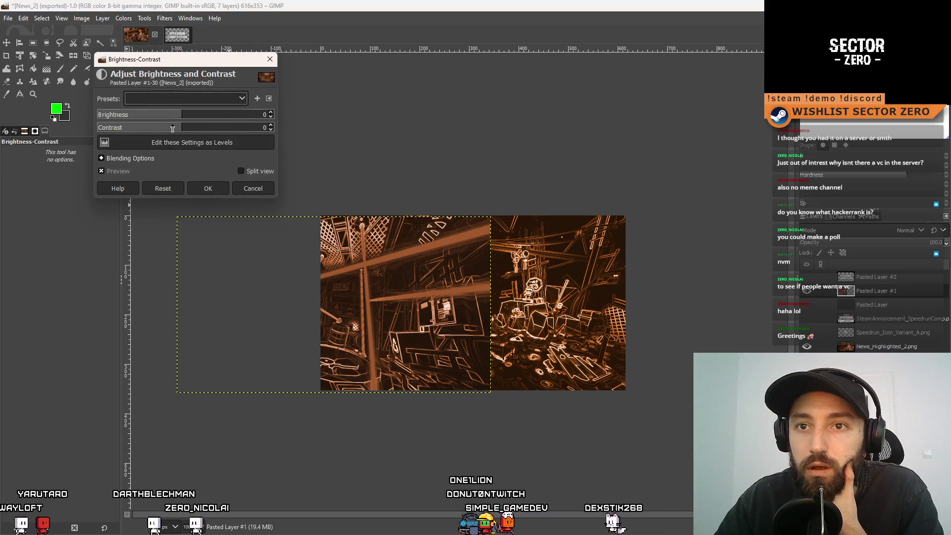
left_click_drag(172, 128, 184, 133)
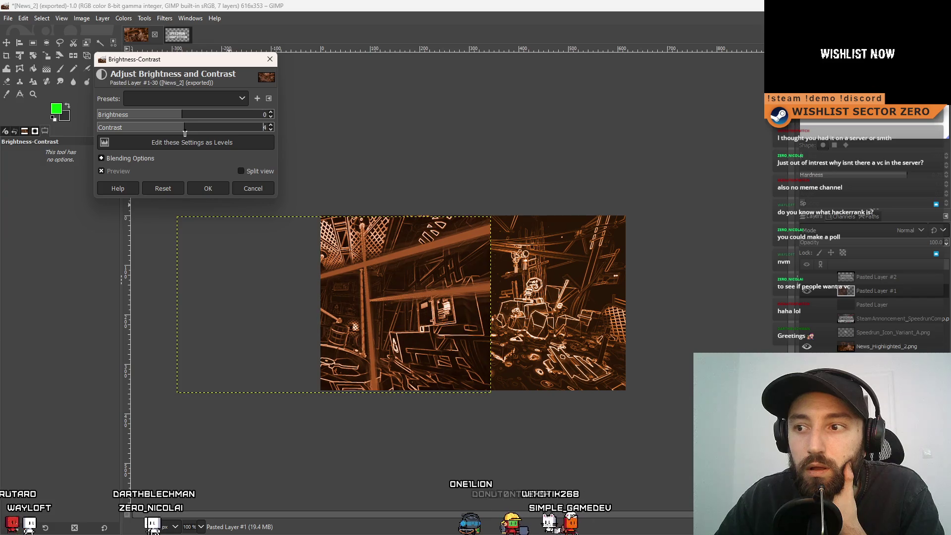
left_click_drag(186, 134, 185, 133)
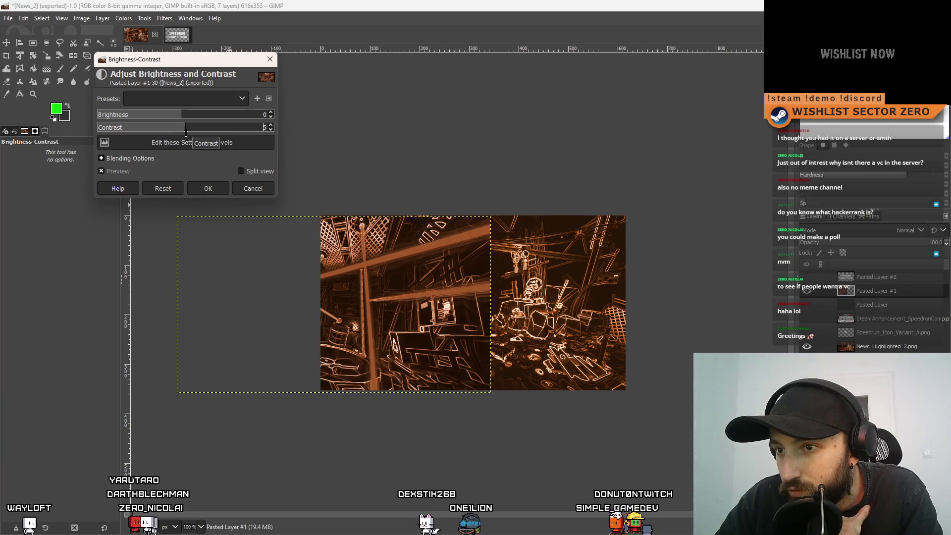
left_click(208, 188)
Drag Pasted Layer #1 up toward the top-right, mostly off the canvas, then bring up the News folder
key("m")
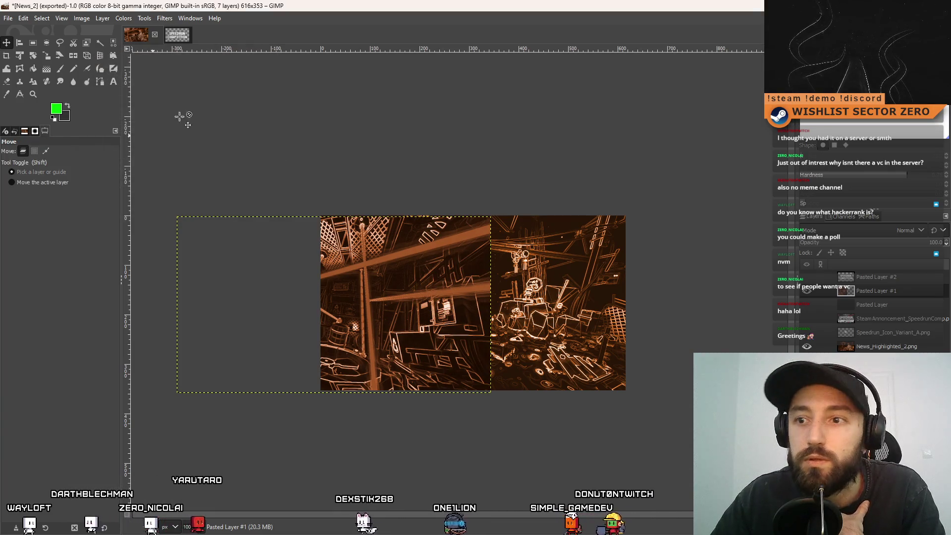
mouse_move(396, 288)
left_mouse_down()
mouse_move(556, 293)
mouse_move(538, 287)
mouse_move(538, 485)
mouse_move(540, 228)
mouse_move(548, 285)
left_mouse_up()
key("ctrl+z")
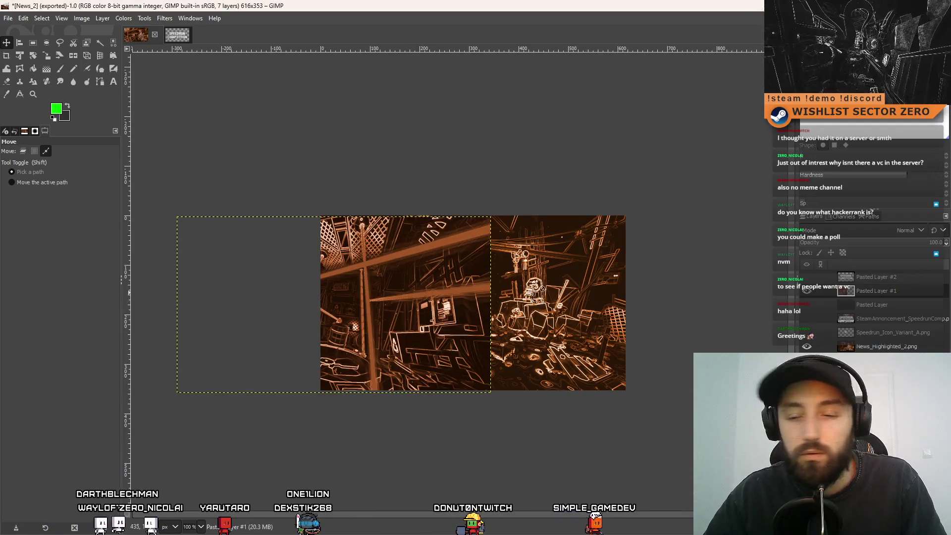
left_click_drag(388, 284, 528, 283)
key("ctrl+z")
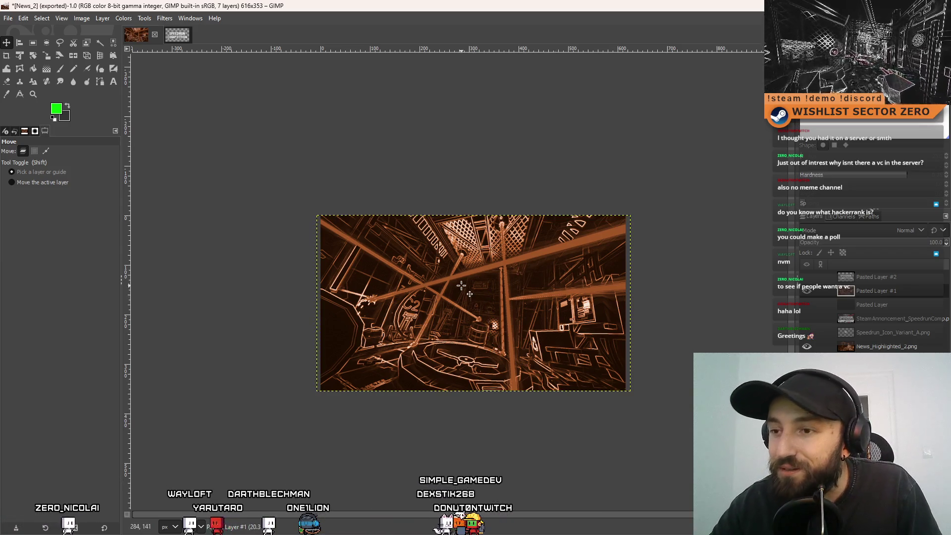
mouse_move(451, 265)
left_mouse_down()
mouse_move(448, 352)
mouse_move(301, 149)
mouse_move(258, 142)
mouse_move(275, 106)
mouse_move(431, 93)
mouse_move(590, 149)
left_mouse_up()
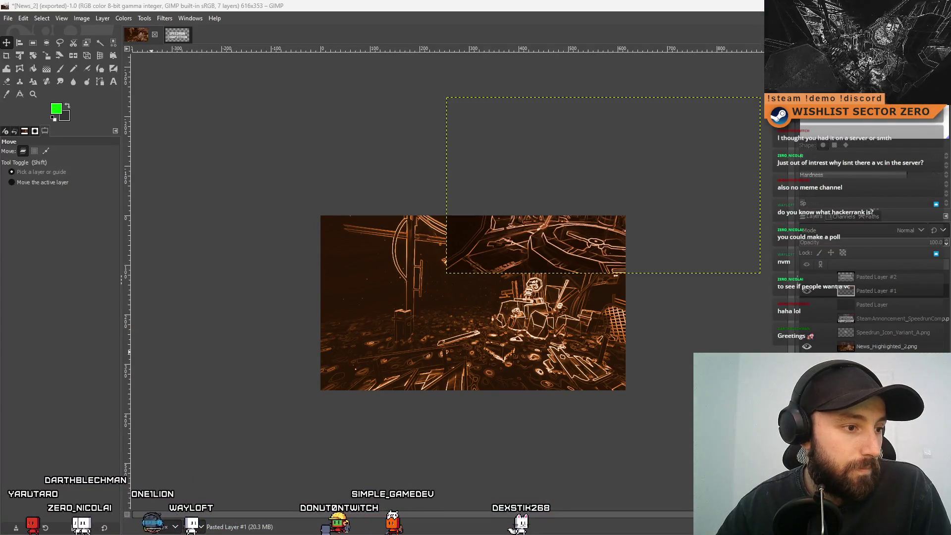
key("alt+Tab")
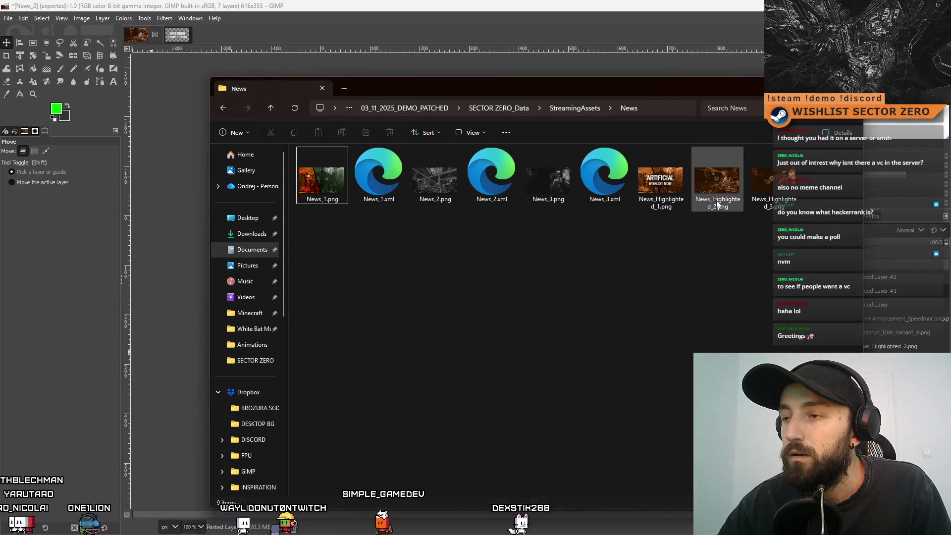
Drag News_2.png from the News folder into the image as a new layer
left_click(436, 186)
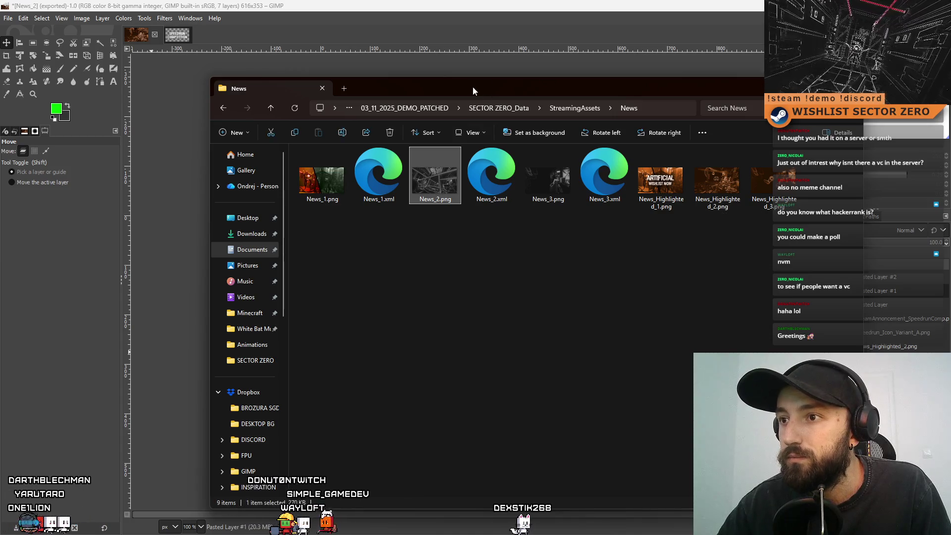
left_click_drag(479, 86, 777, 95)
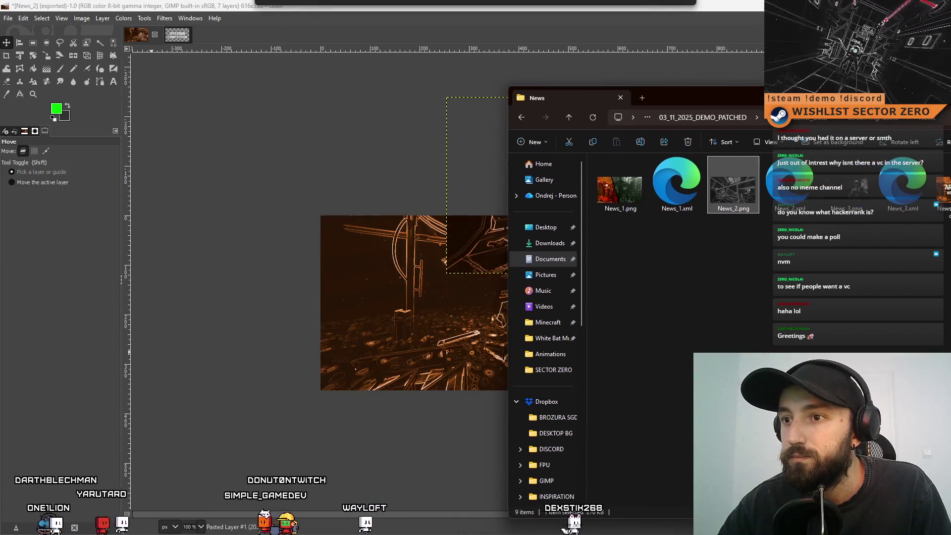
left_click_drag(733, 183, 425, 329)
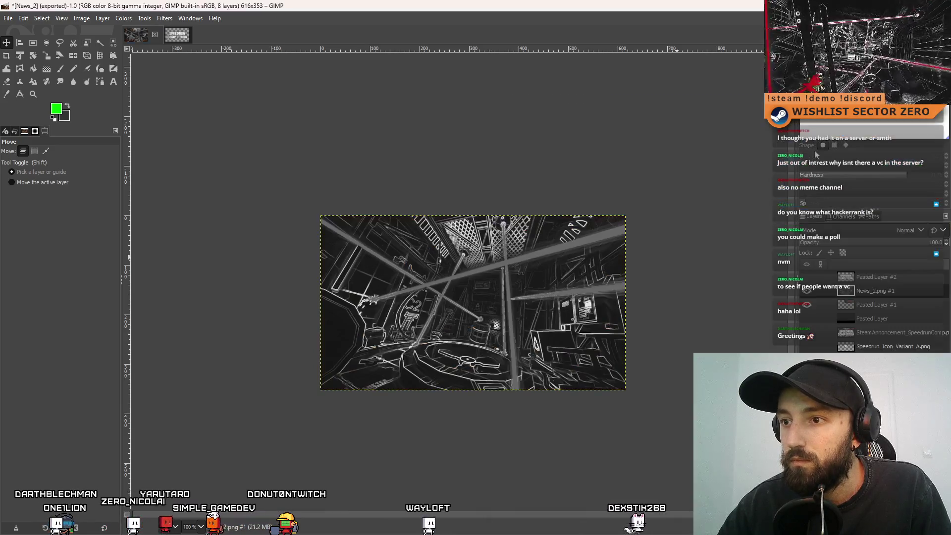
left_click(810, 294)
left_click(810, 295)
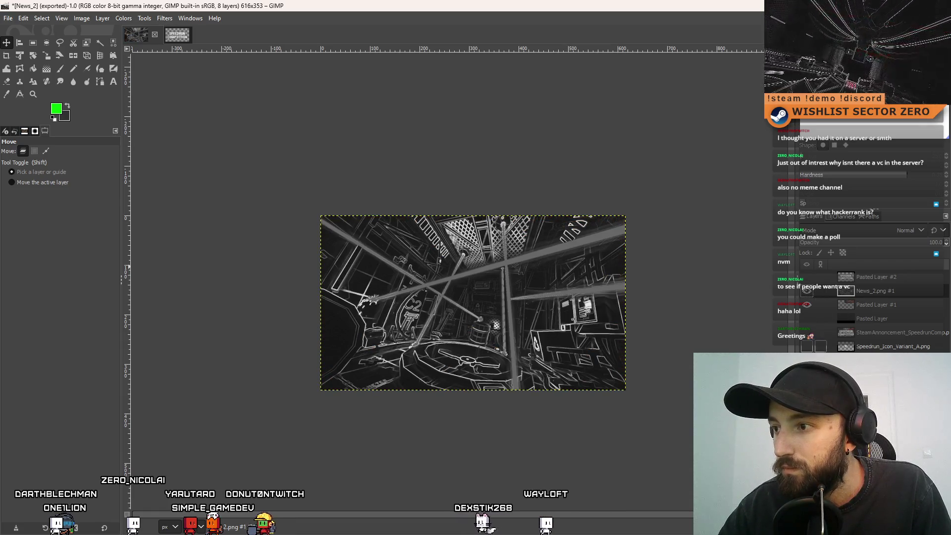
Place the orange Pasted Layer #1 above News_2.png #1 and align it to the canvas at lowered opacity
left_click(849, 307)
left_click_drag(871, 290, 872, 291)
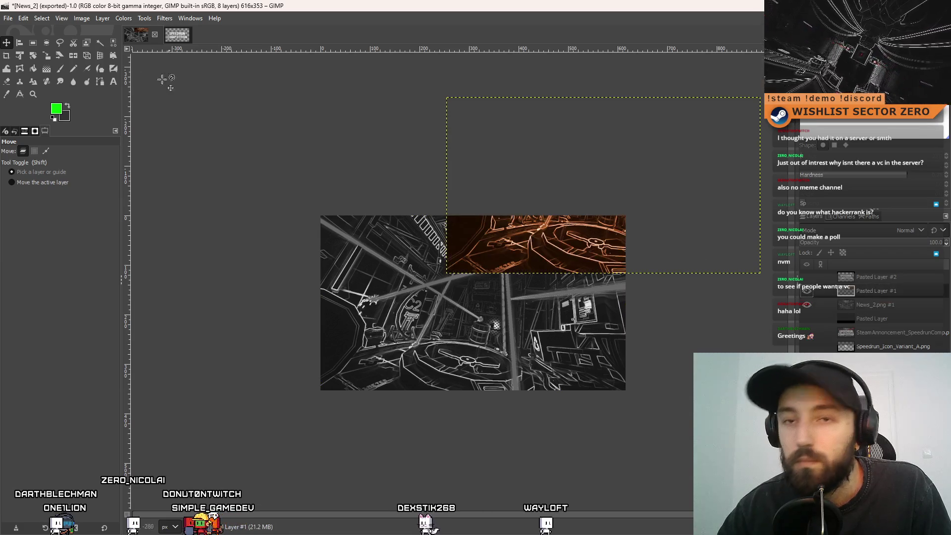
mouse_move(596, 235)
left_mouse_down()
mouse_move(497, 315)
mouse_move(474, 356)
left_mouse_up()
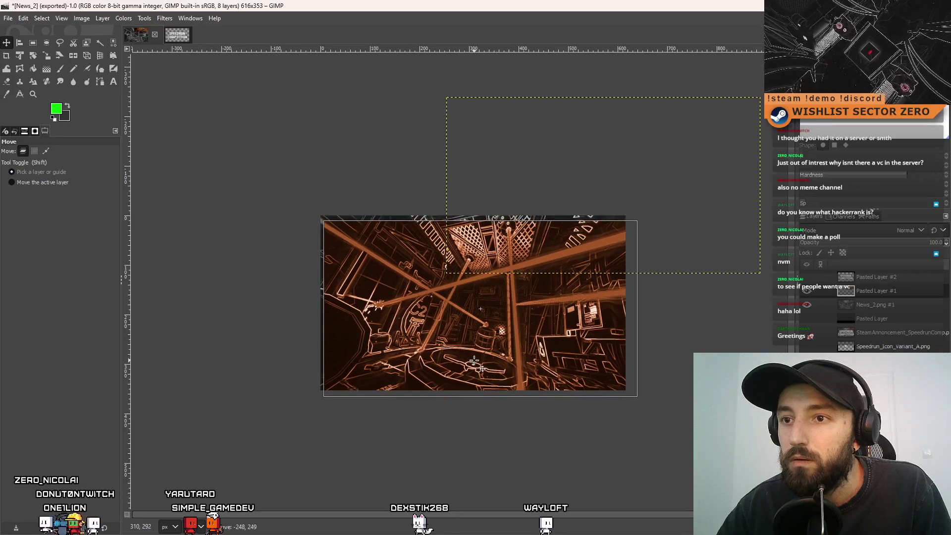
left_click(865, 242)
scroll(476, 297, "up", 3)
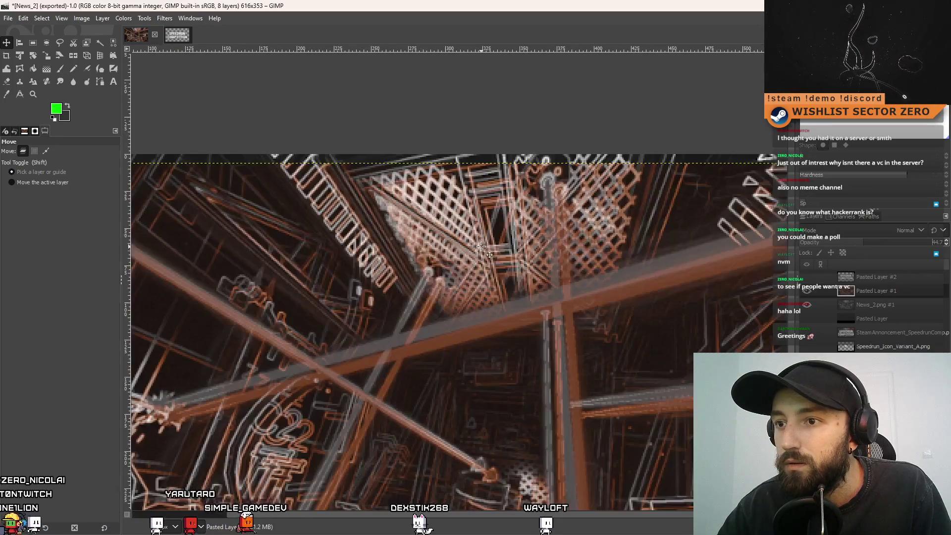
left_click_drag(481, 296, 469, 286)
scroll(553, 254, "down", 5)
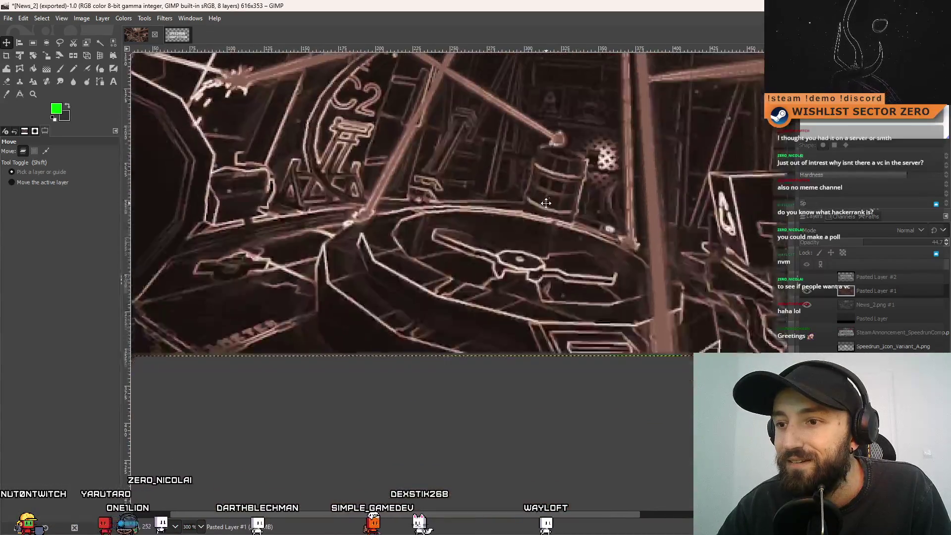
scroll(553, 254, "down", 2)
scroll(554, 253, "up", 3)
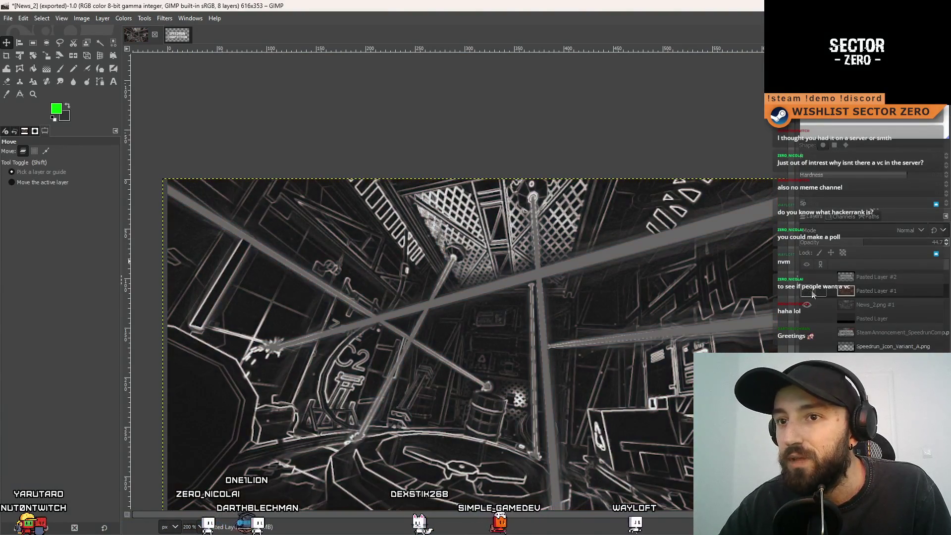
Make the orange layer visible again at 100% opacity, filling the 616×353 frame
left_click_drag(809, 306, 823, 350)
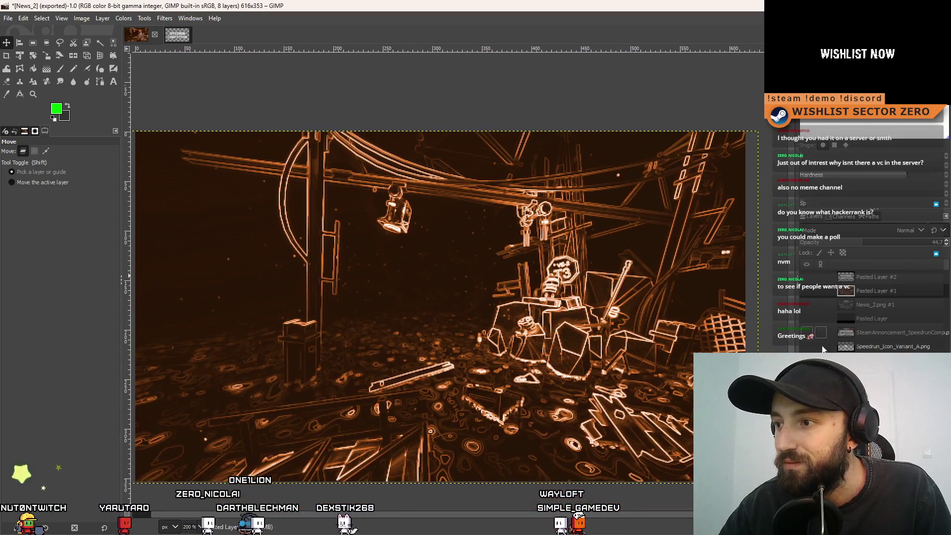
left_click(807, 291)
left_click(949, 247)
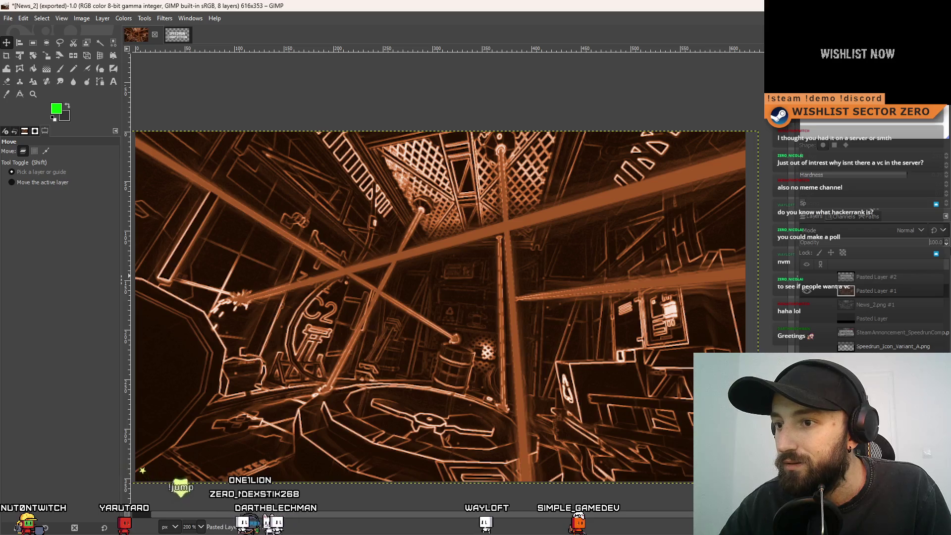
scroll(579, 264, "right", 1)
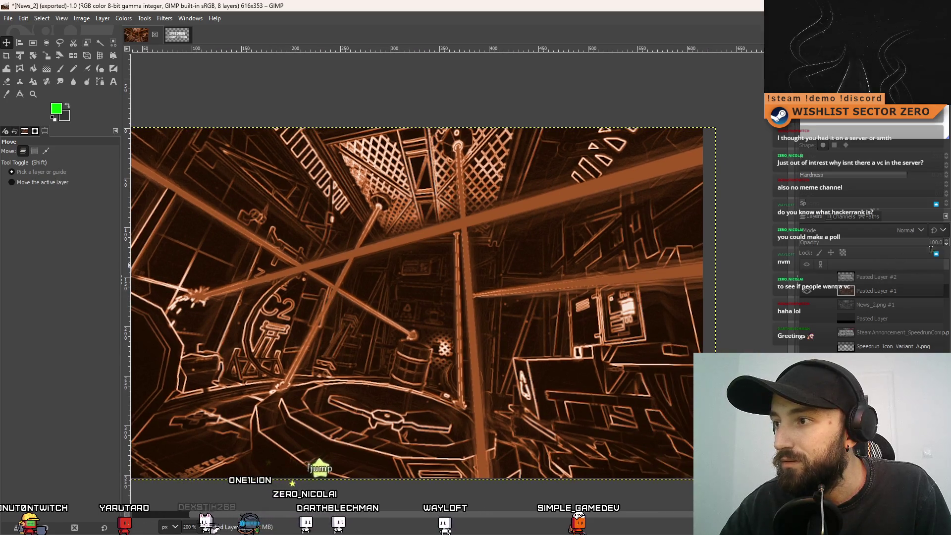
scroll(437, 244, "down", 5)
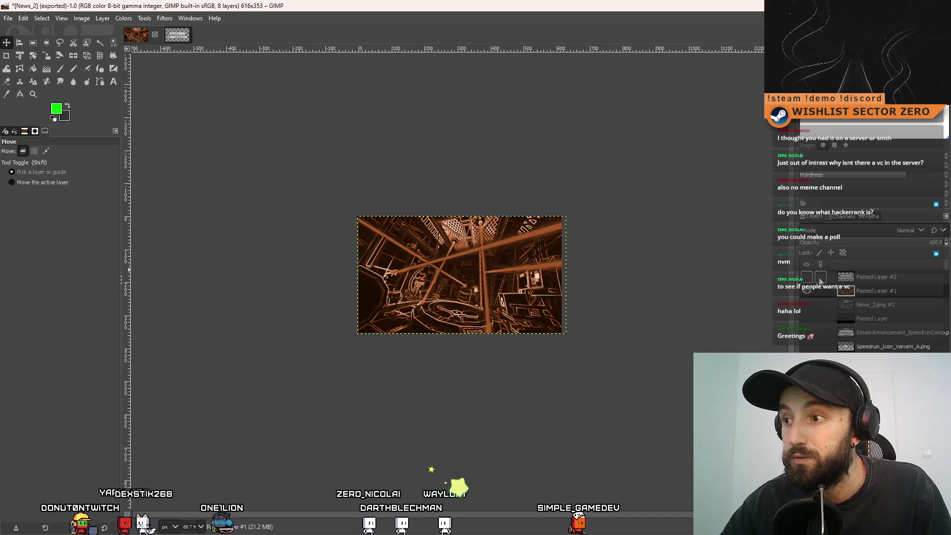
Show the SPEEDRUN COMPETITION title layer and export the banner as News_Highlighted_2.png
left_click(807, 277)
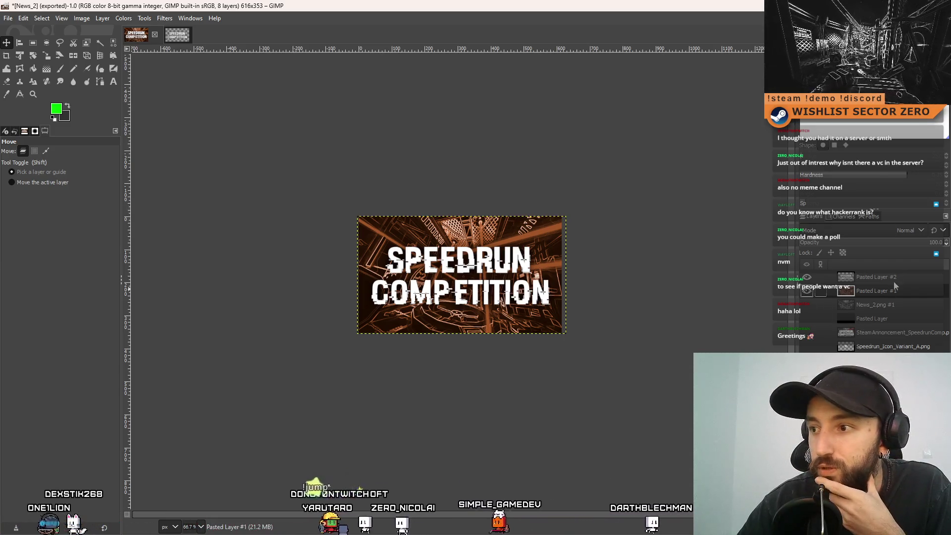
left_click(8, 17)
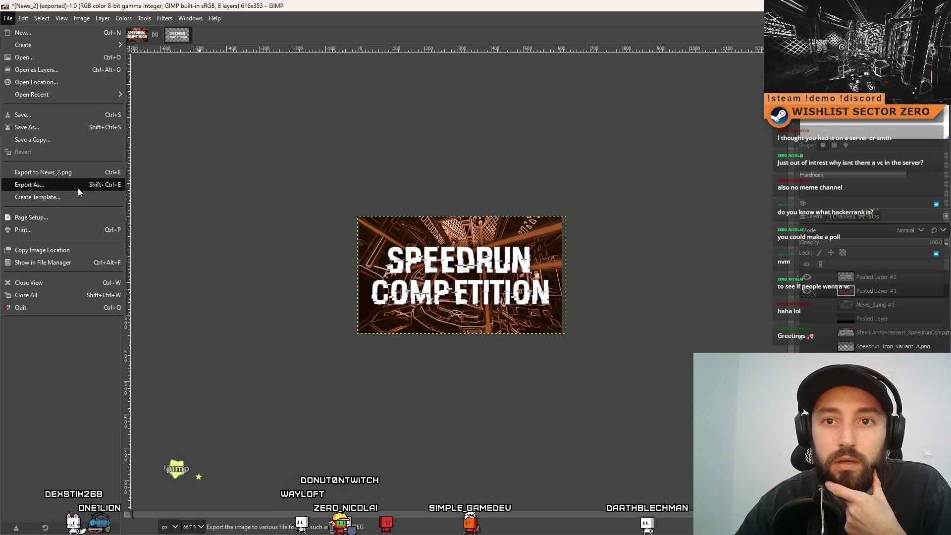
left_click(78, 187)
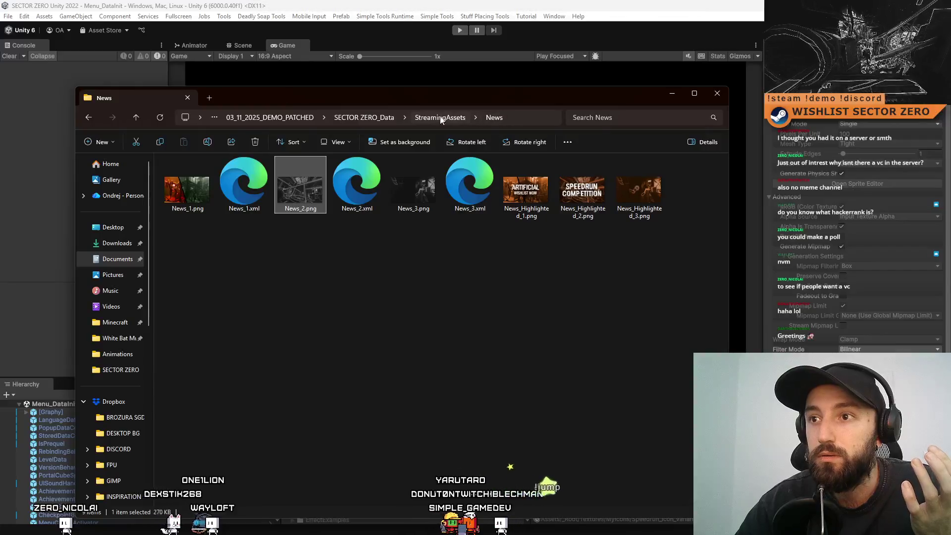
Go up through SECTOR ZERO_Data to 03_11_2025_DEMO_PATCHED and launch SECTOR ZERO.exe
left_click(384, 116)
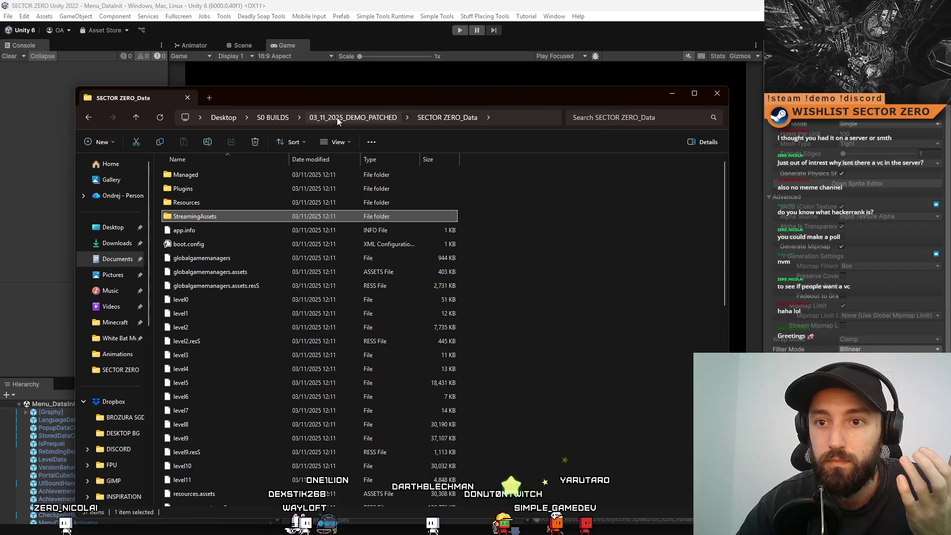
left_click(347, 118)
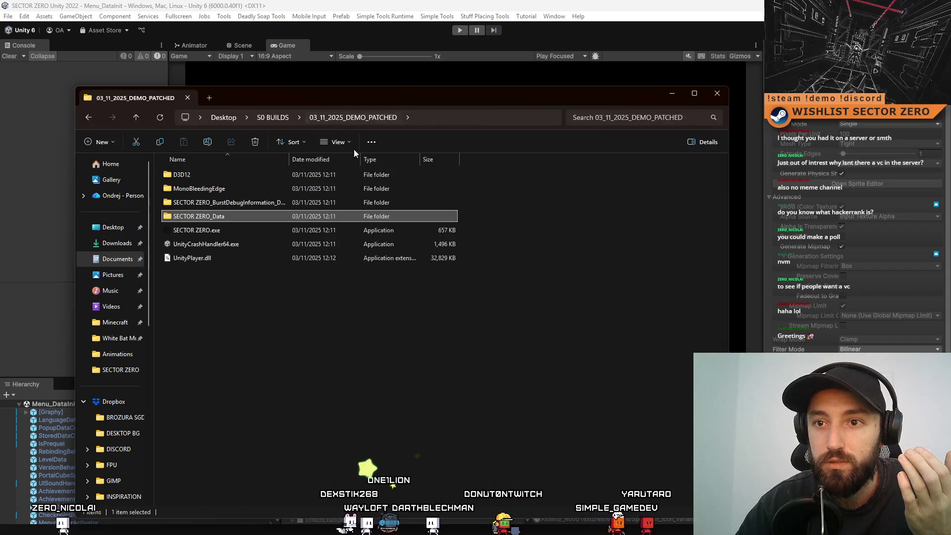
double_click(254, 228)
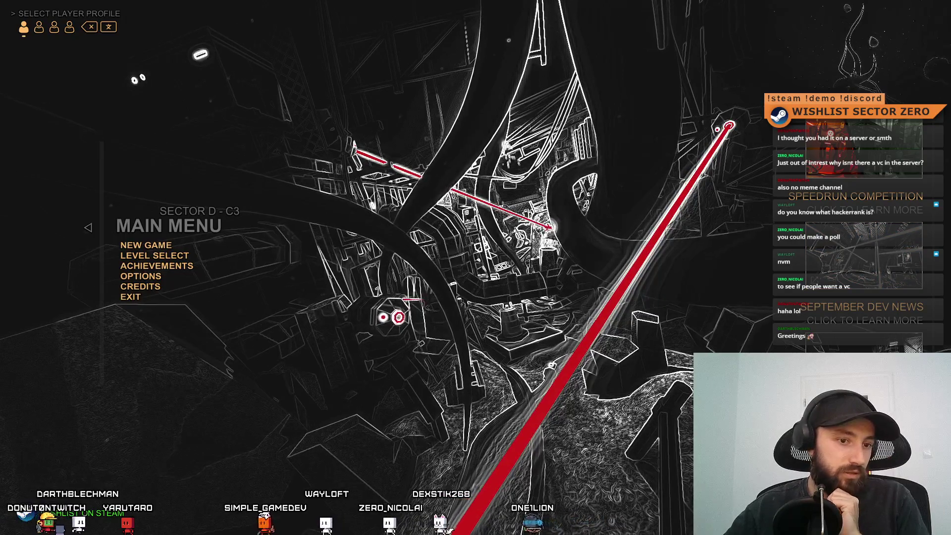
After checking the game's news panel, return to the News_Highlighted_2 banner in GIMP
key("alt+Tab")
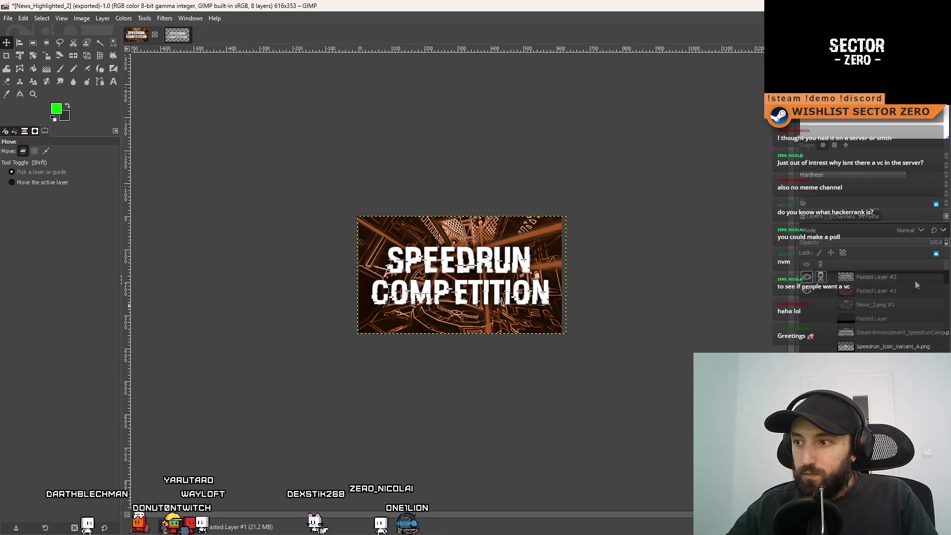
Cut the COMP part of the title and paste it back as its own layer
scroll(365, 279, "up", 1)
scroll(466, 303, "up", 2)
key("r")
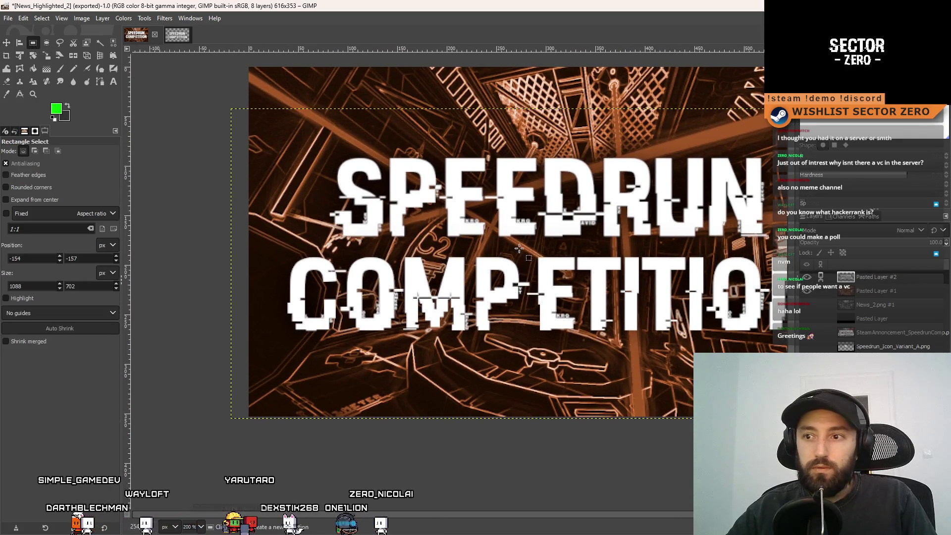
scroll(234, 251, "right", 2)
mouse_move(224, 242)
left_mouse_down()
mouse_move(490, 362)
mouse_move(476, 341)
left_mouse_up()
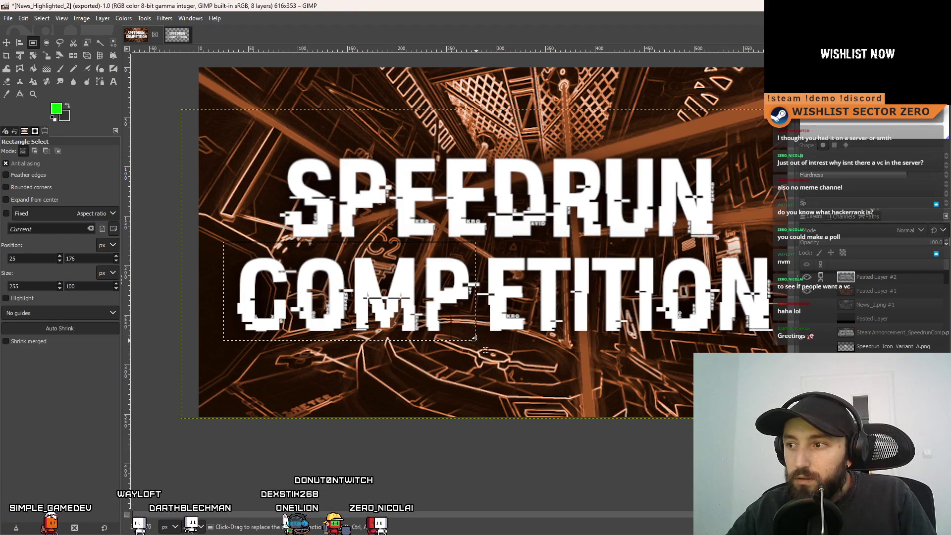
key("ctrl+x")
key("ctrl+v")
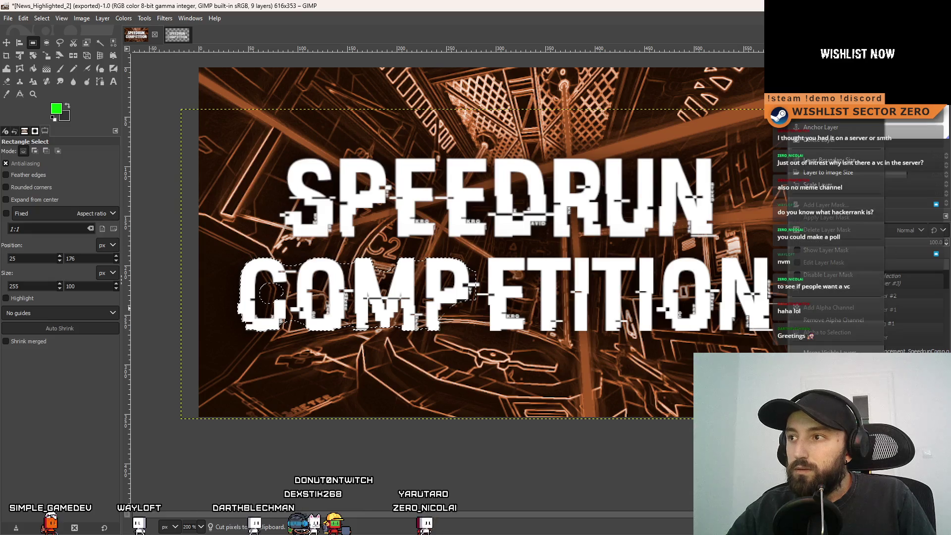
left_click(281, 73)
Nudge the COMP letters layer a few pixels to the right
left_click(6, 43)
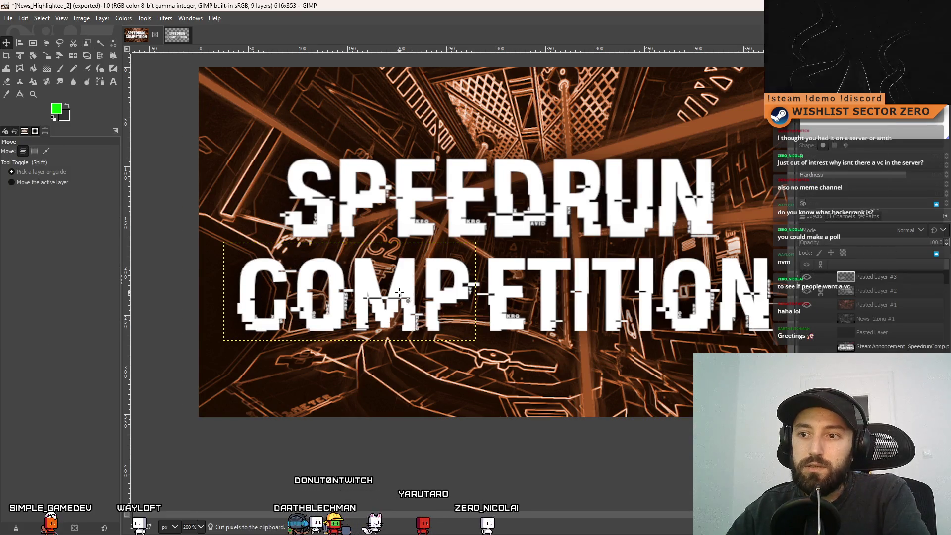
left_click_drag(397, 293, 399, 293)
key("Right")
key("Right")
key("Right")
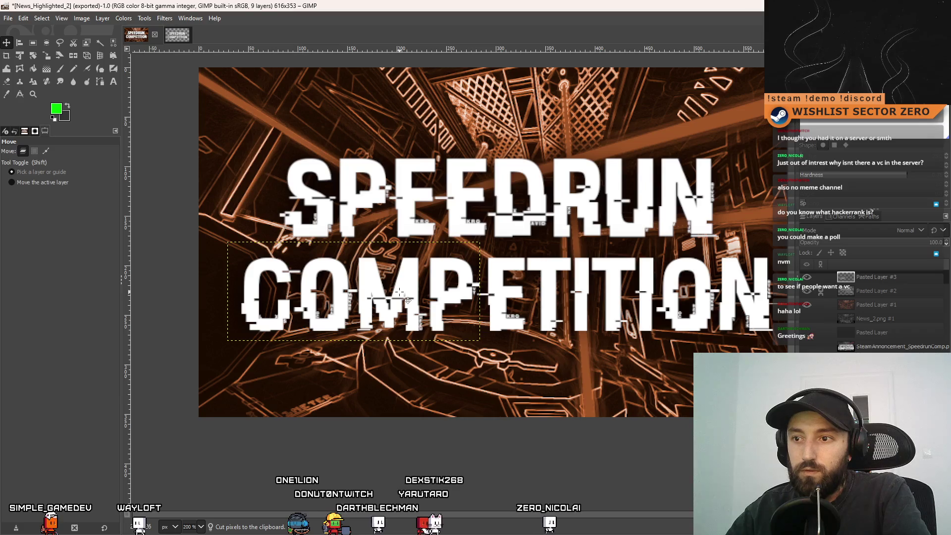
key("Right")
key("Right")
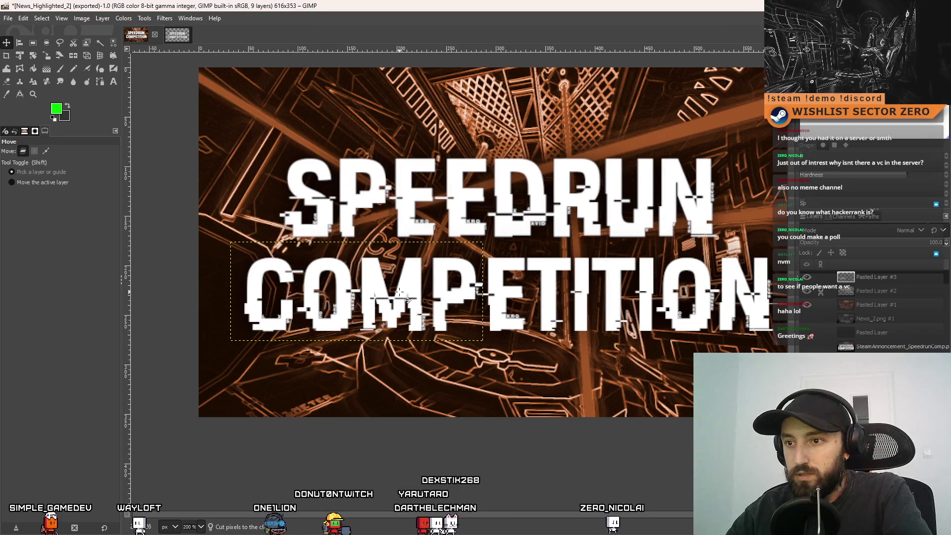
Zoom to 150% to inspect the title, then select Pasted Layer #3 and Pasted Layer #2
key("minus")
key("minus")
key("minus")
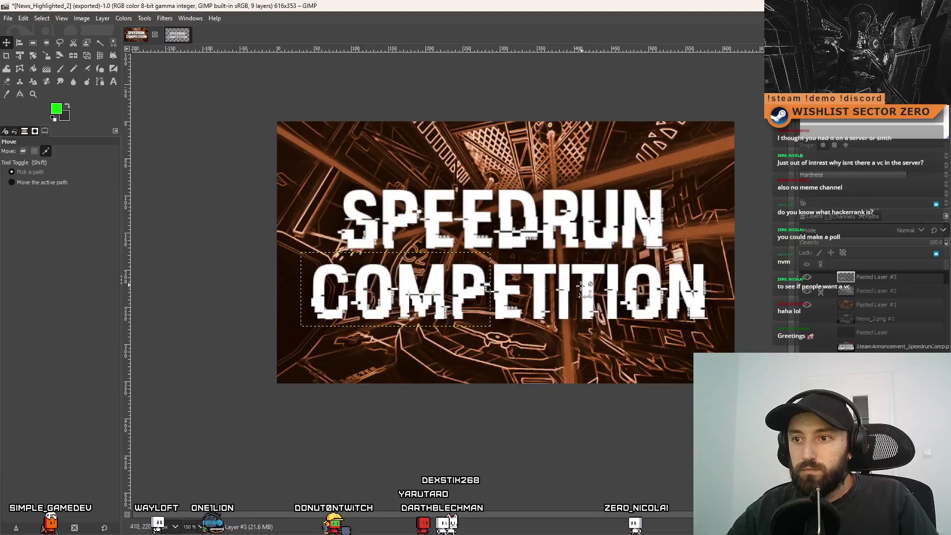
key("r")
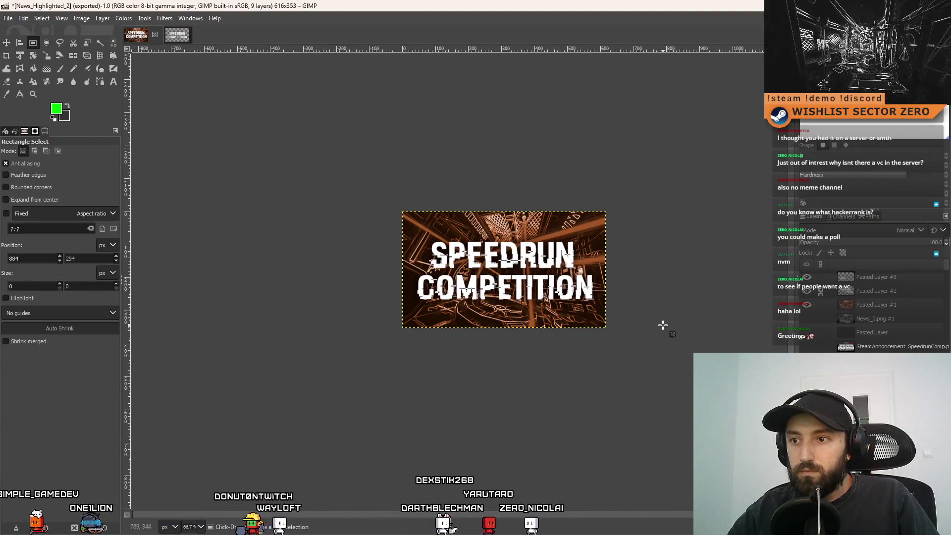
key("minus")
key("minus")
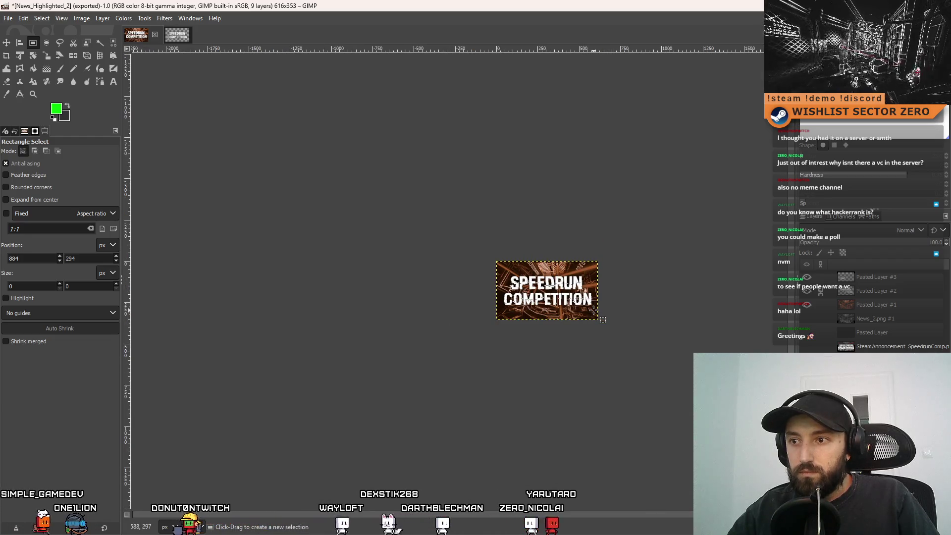
key("plus")
key("plus")
key("plus")
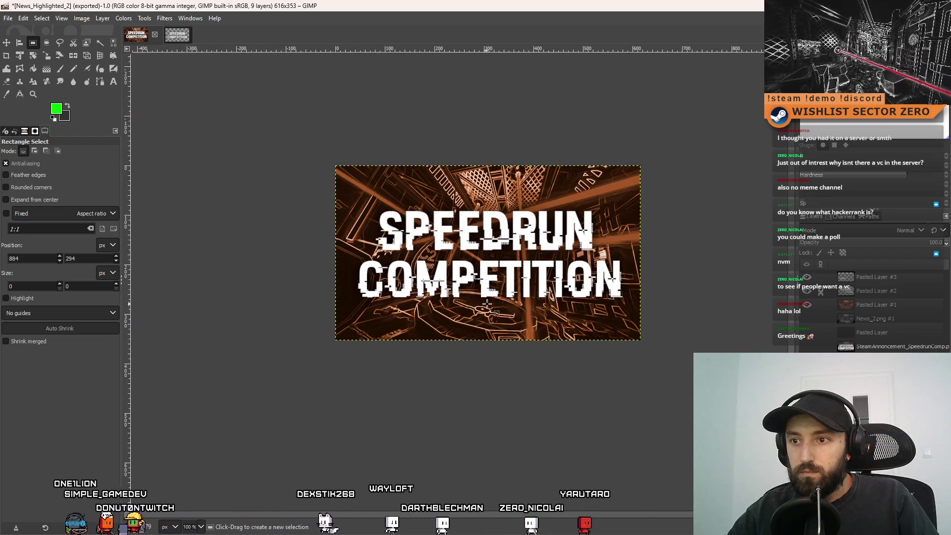
key("plus")
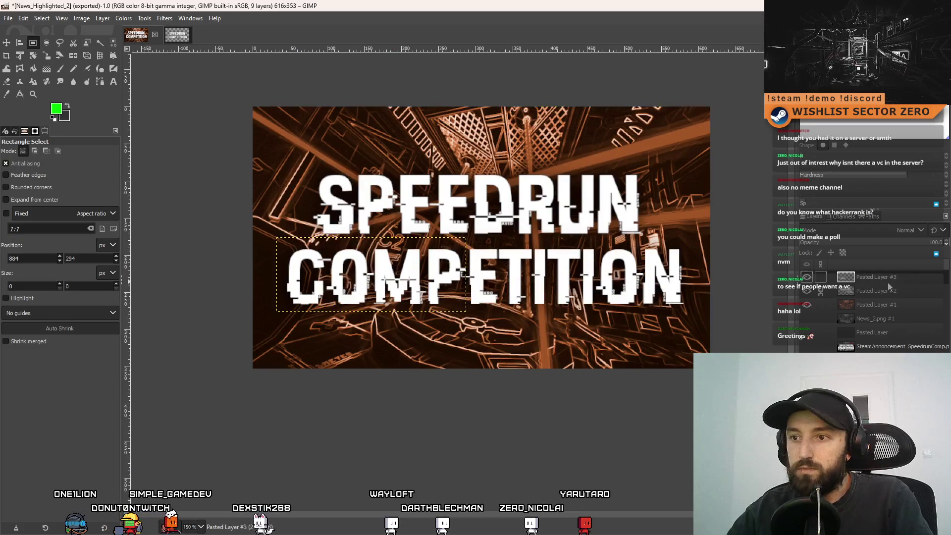
left_click(890, 279)
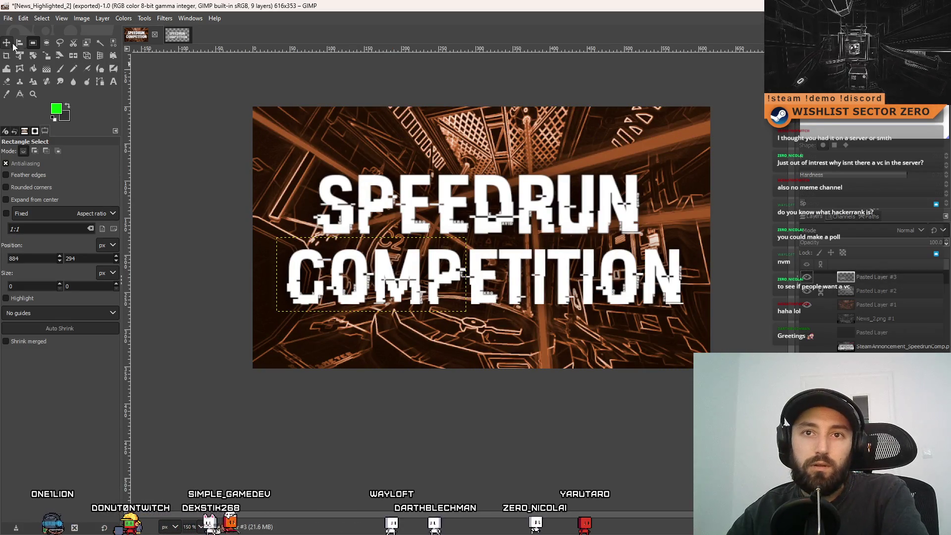
key("m")
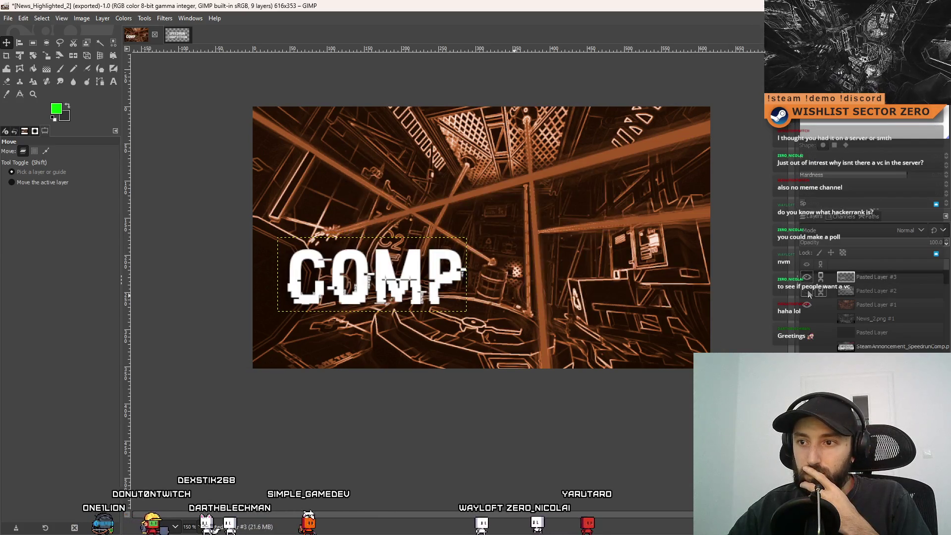
left_click(898, 294)
Undo the layer merge and remove the partial COMP text layer
right_click(896, 278)
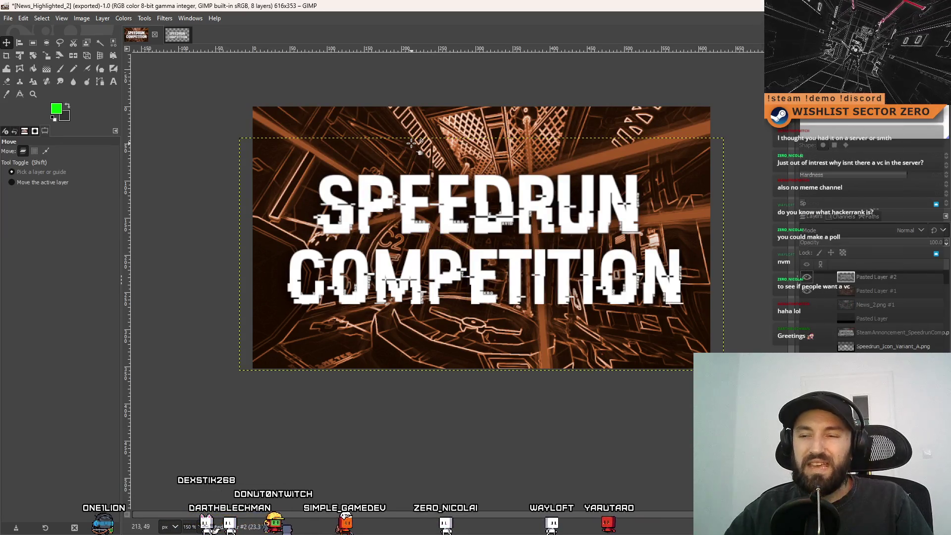
key("ctrl+z")
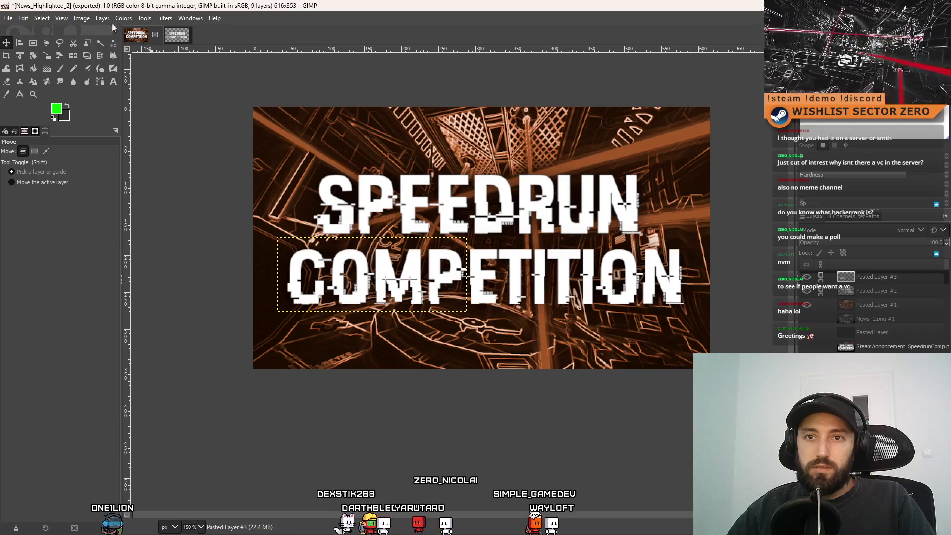
key("r")
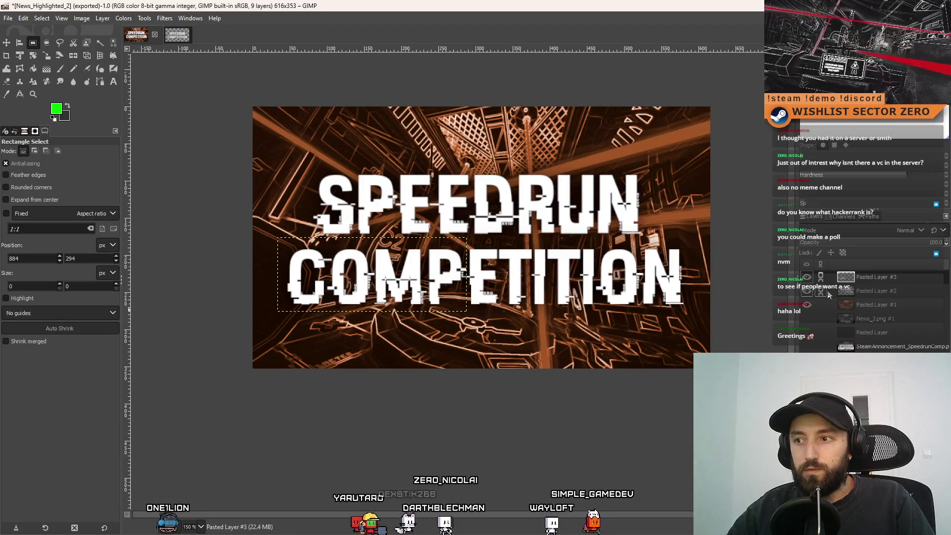
key("ctrl+z")
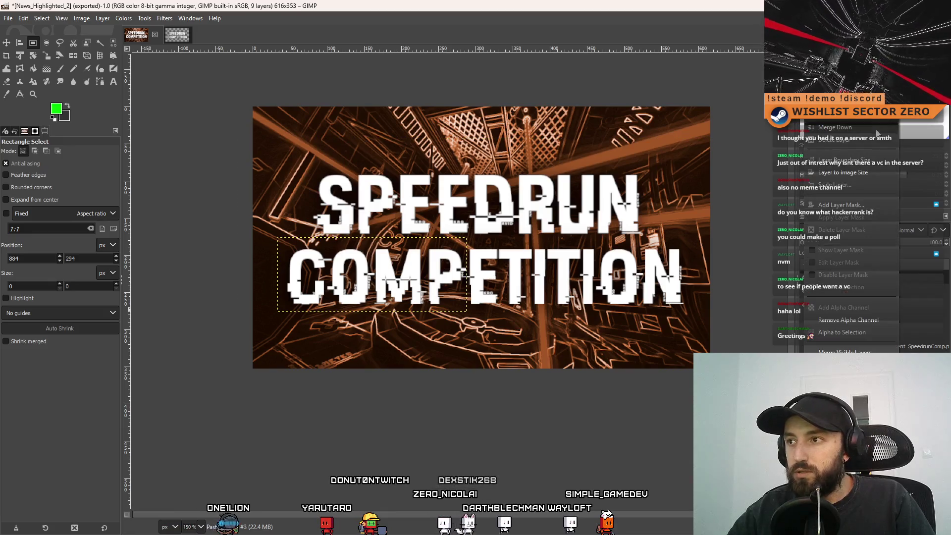
Put the COMPETITION lettering on its own layer and nudge it slightly left
mouse_move(749, 322)
left_mouse_down()
mouse_move(475, 255)
mouse_move(257, 265)
mouse_move(227, 238)
left_mouse_up()
key("ctrl+x")
key("ctrl+v")
right_click(835, 273)
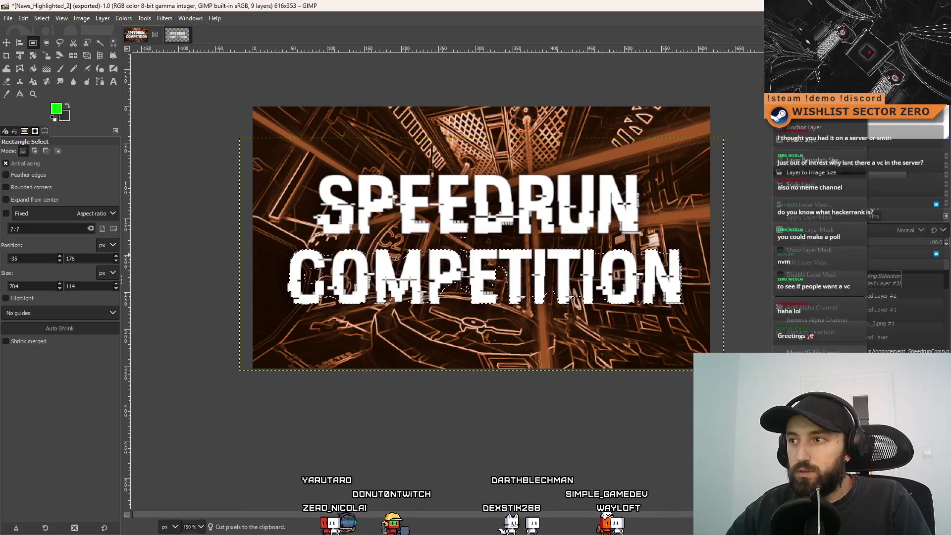
left_click(808, 77)
key("m")
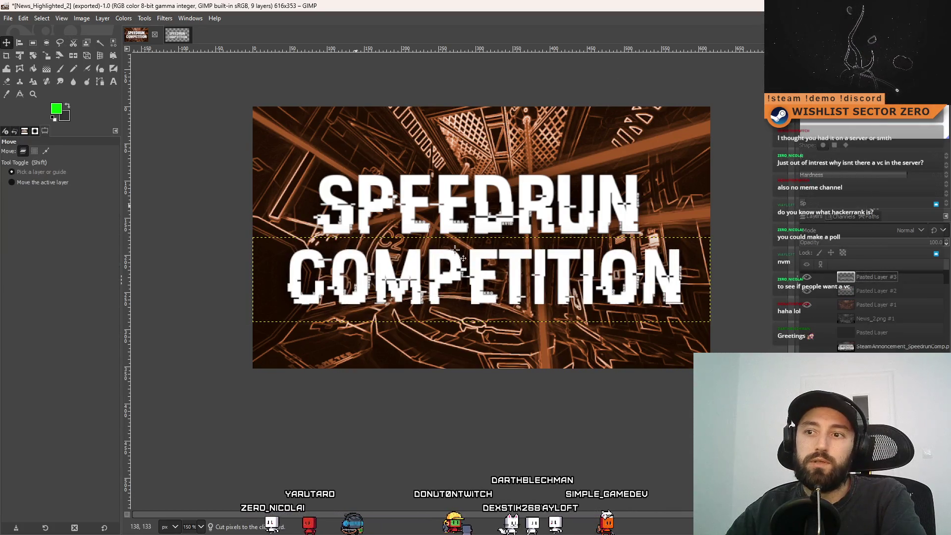
key("Left")
key("Left")
key("Left")
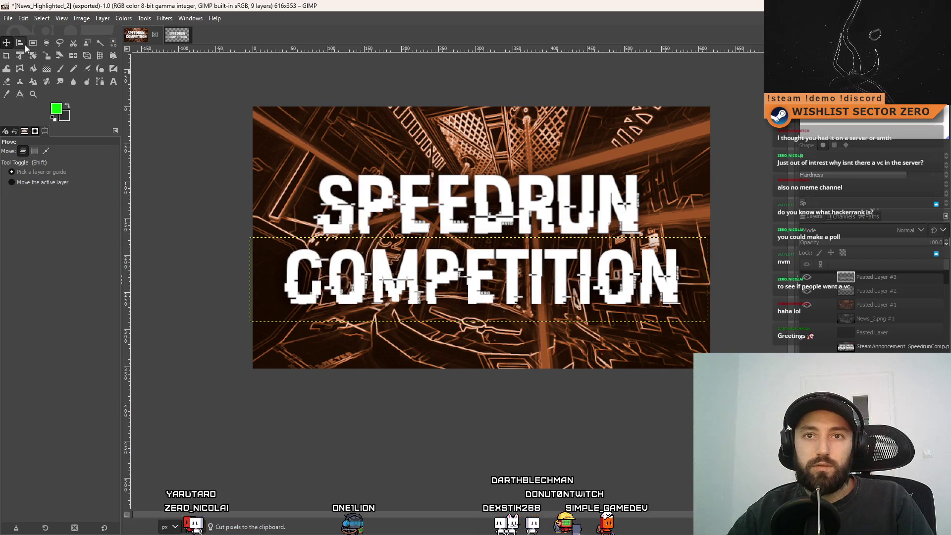
Export the banner over News_Highlighted_2.png and switch to the running game
left_click(8, 18)
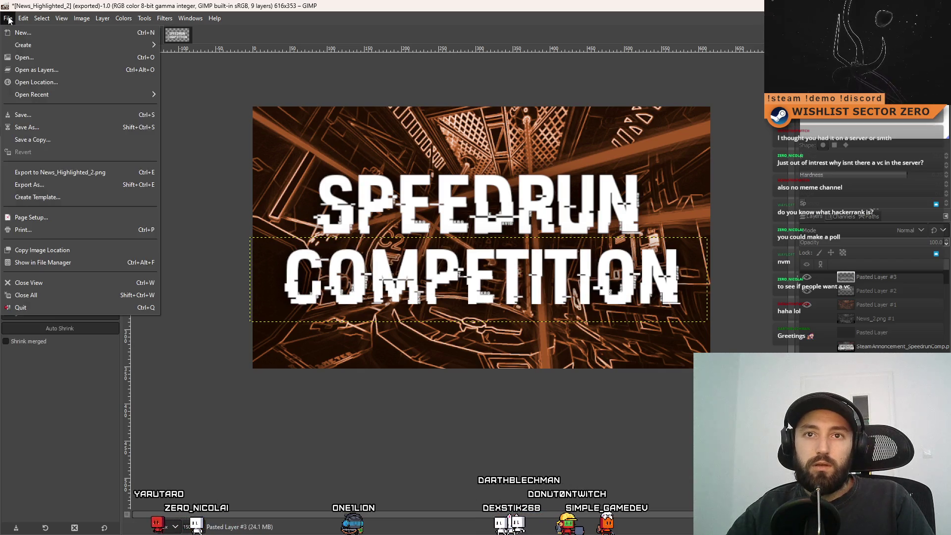
left_click(99, 175)
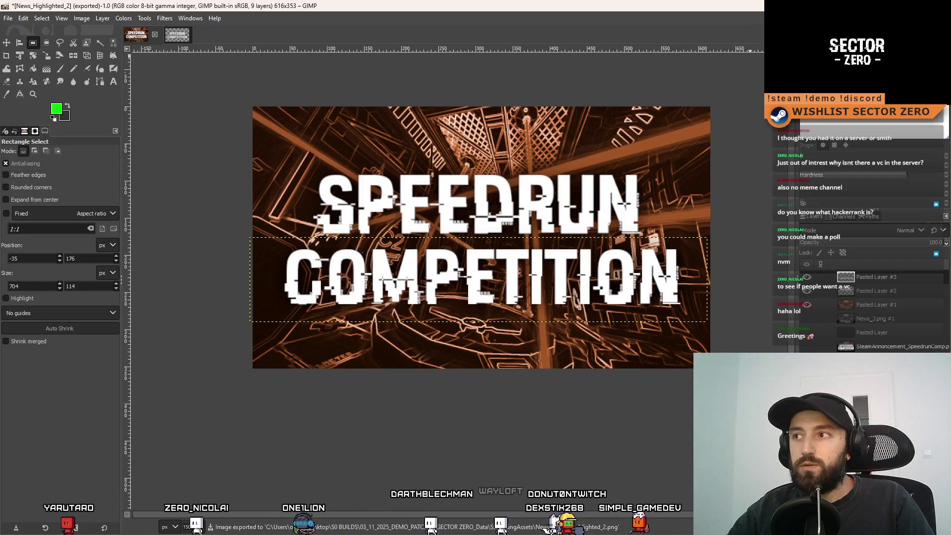
key("alt+Tab")
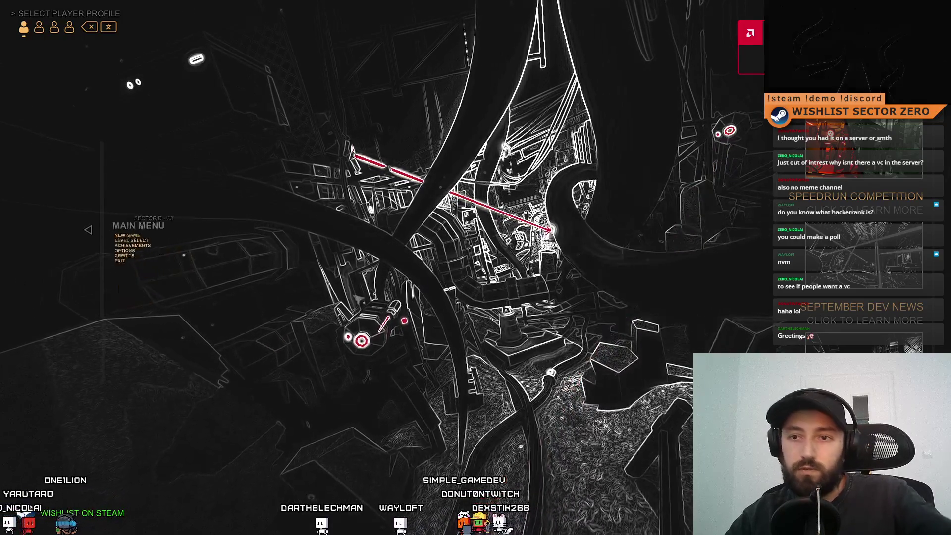
Exit Sector Zero from the main menu, confirming the Exit Game prompt
key("Down")
key("Return")
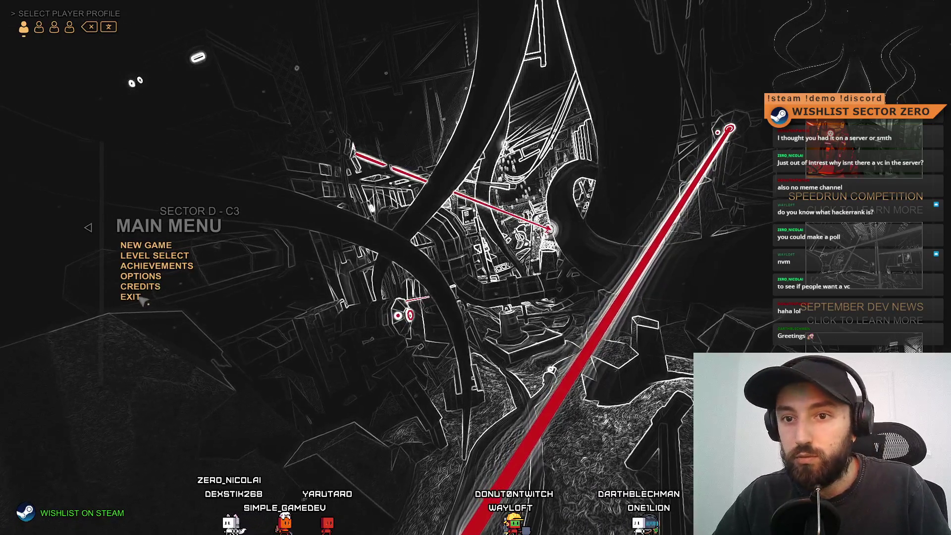
key("Escape")
key("Return")
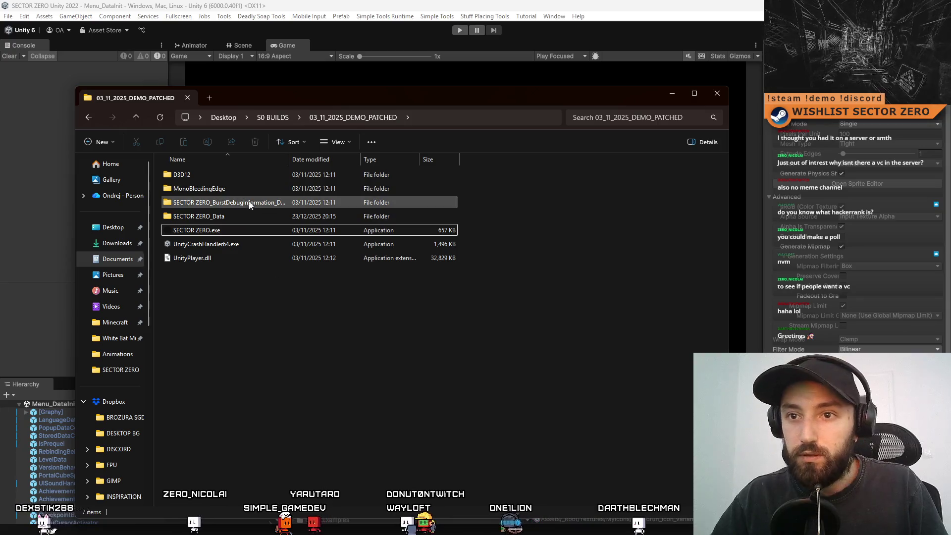
Open News_2.xml from SECTOR ZERO_Data > StreamingAssets > News in Visual Studio 2022
double_click(259, 188)
left_click(369, 121)
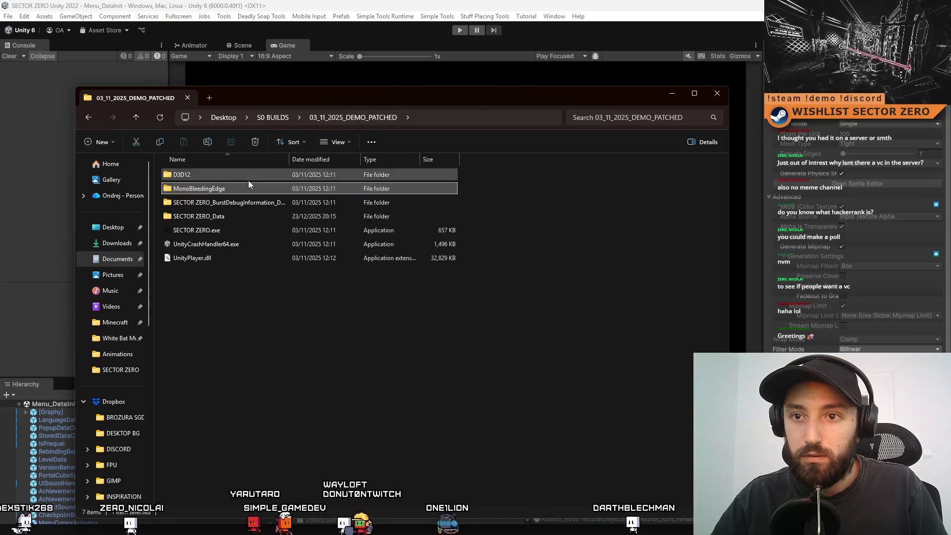
double_click(248, 213)
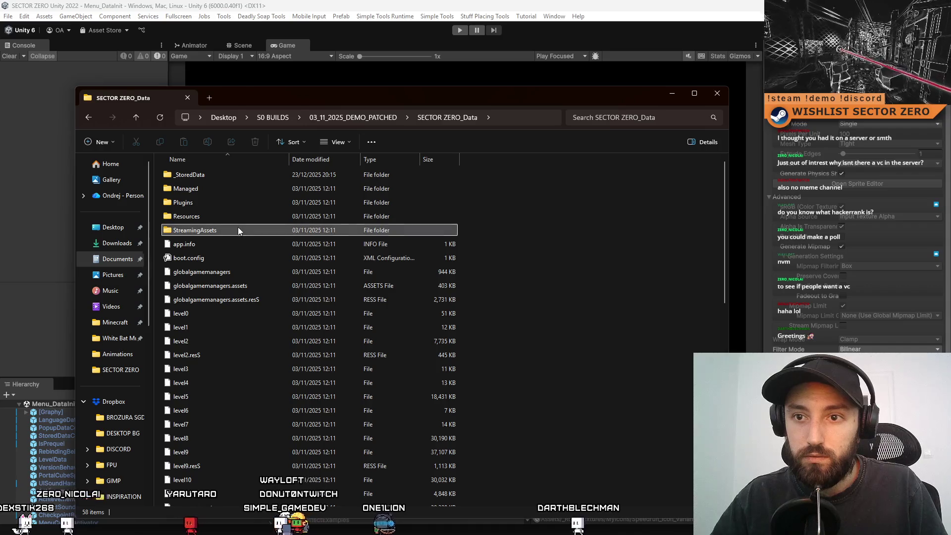
double_click(238, 229)
double_click(230, 188)
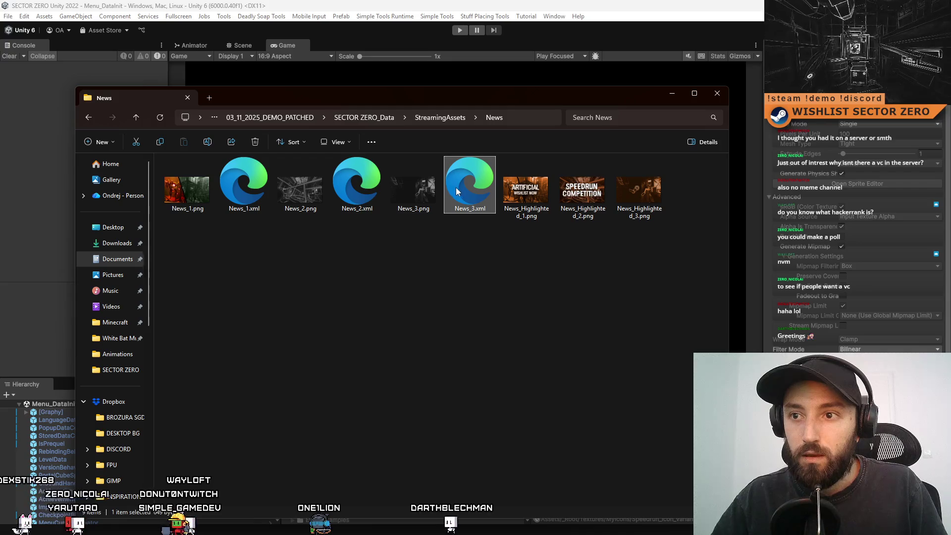
left_click(358, 182)
right_click(358, 183)
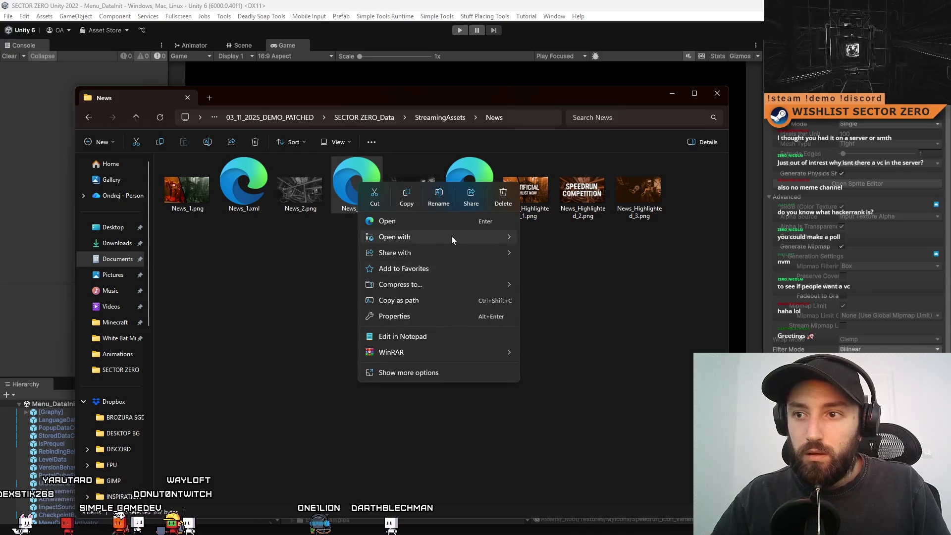
mouse_move(451, 237)
left_click(586, 270)
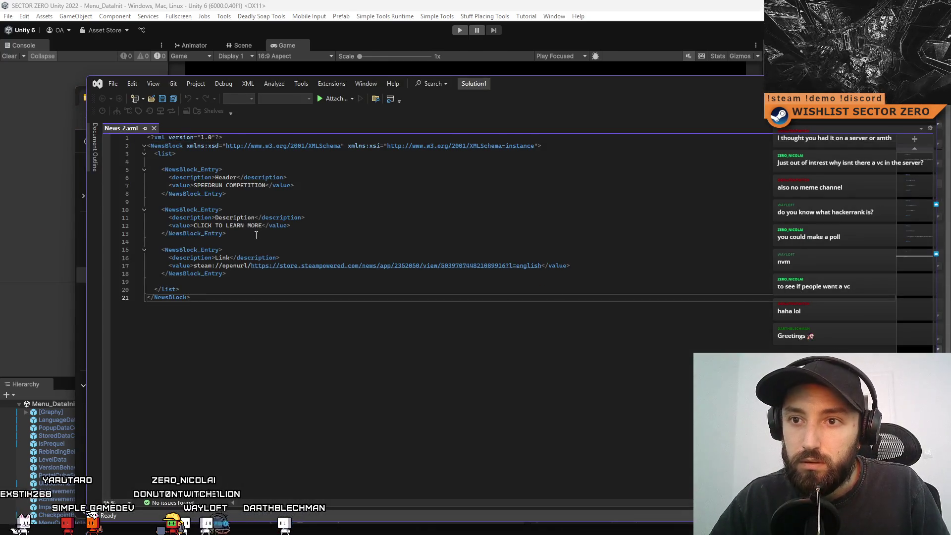
Change the header SPEEDRUN COMPETITION to SPEEDRUN CHALLENGE, save News_2.xml, and return to Unity
left_click_drag(266, 185, 198, 189)
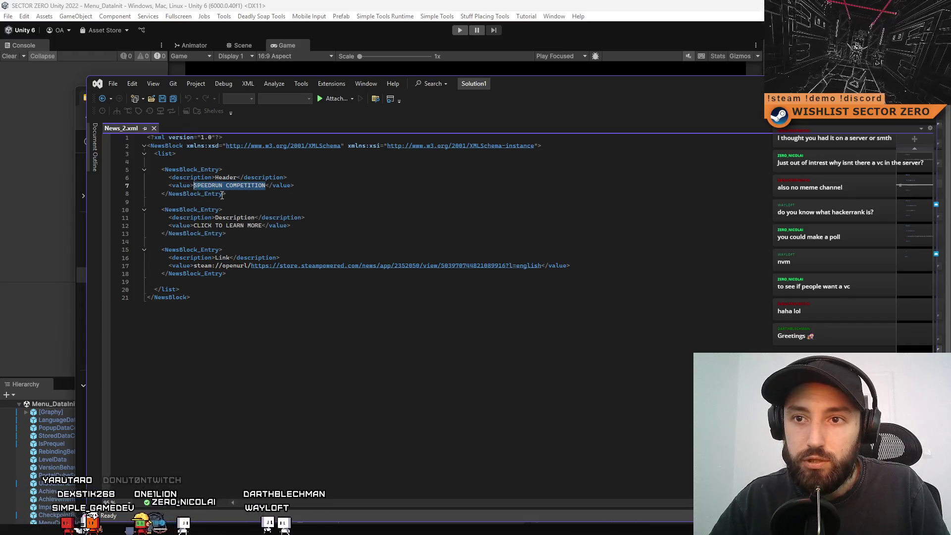
type("SPEEDRUN CHALLENGE")
left_click(446, 208)
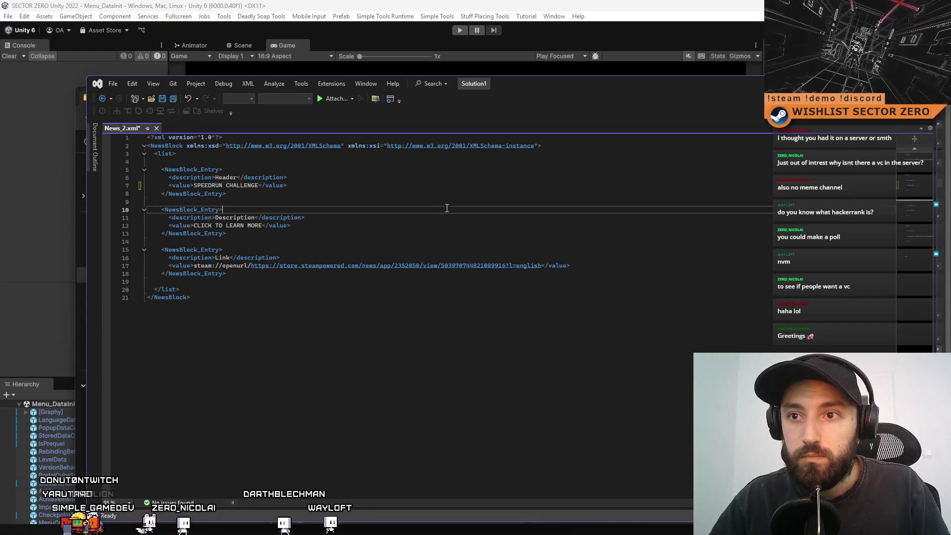
left_click(454, 347)
key("alt+Tab")
key("Tab")
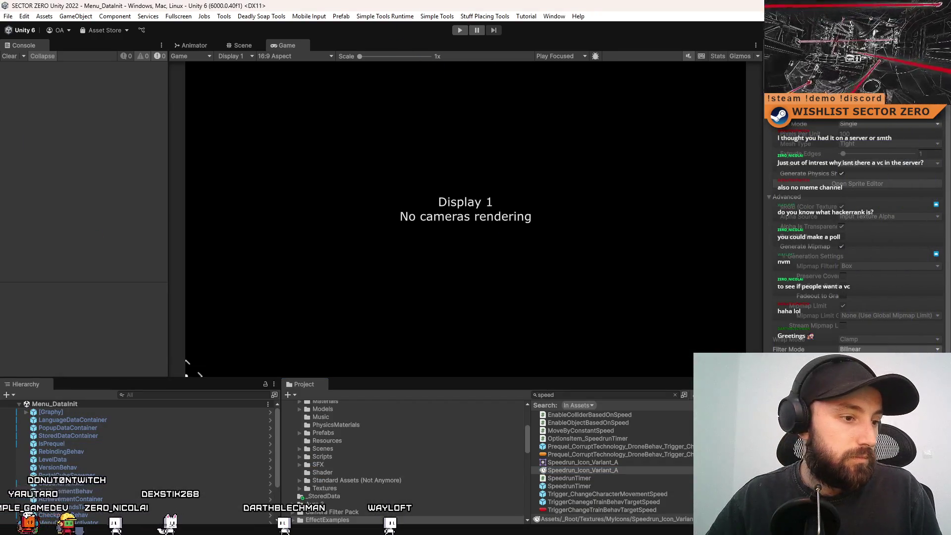
Bring the News folder Explorer window forward and go up to SECTOR ZERO_Data
key("super+d")
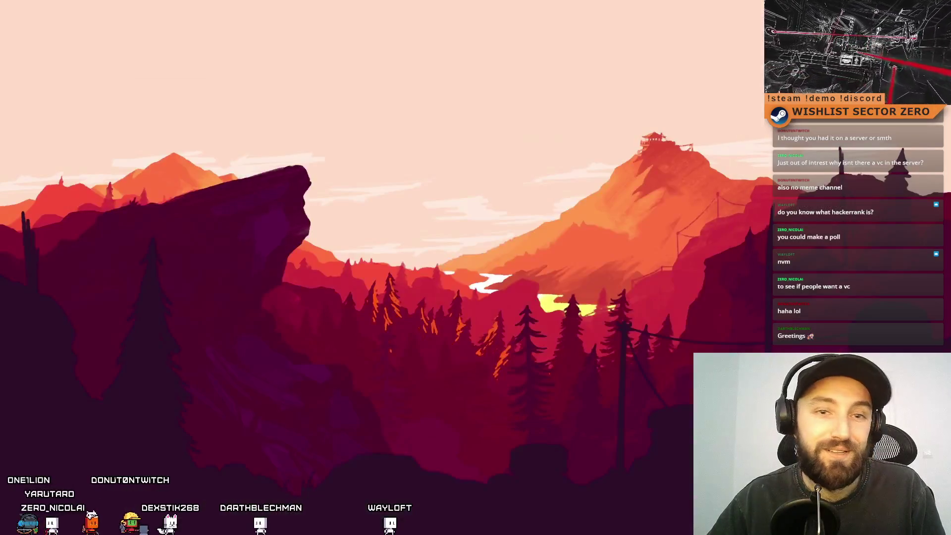
key("super+d")
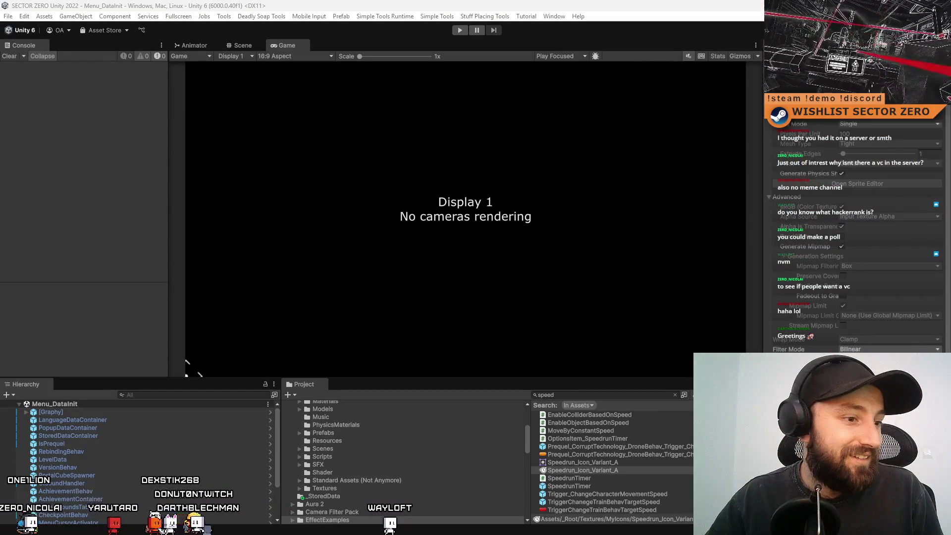
key("alt+Tab")
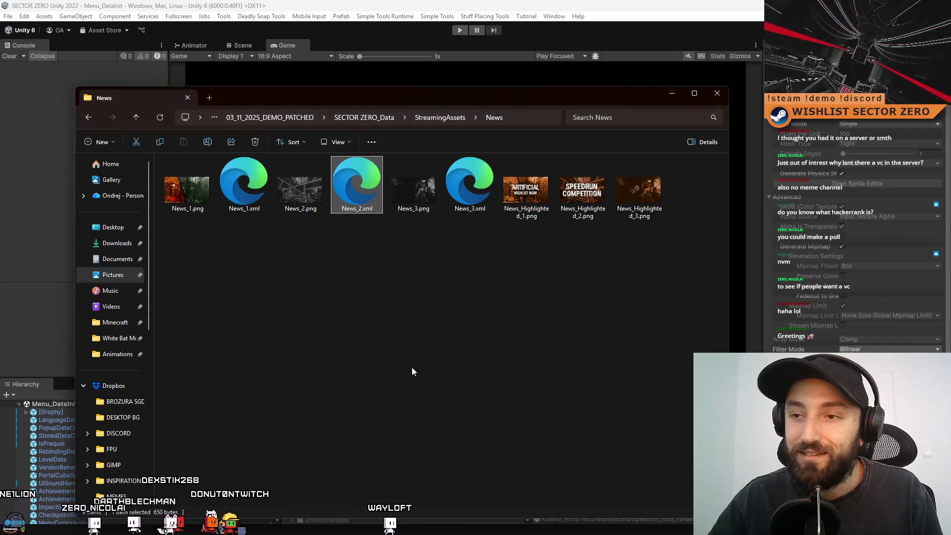
left_click(364, 118)
scroll(296, 321, "down", 2)
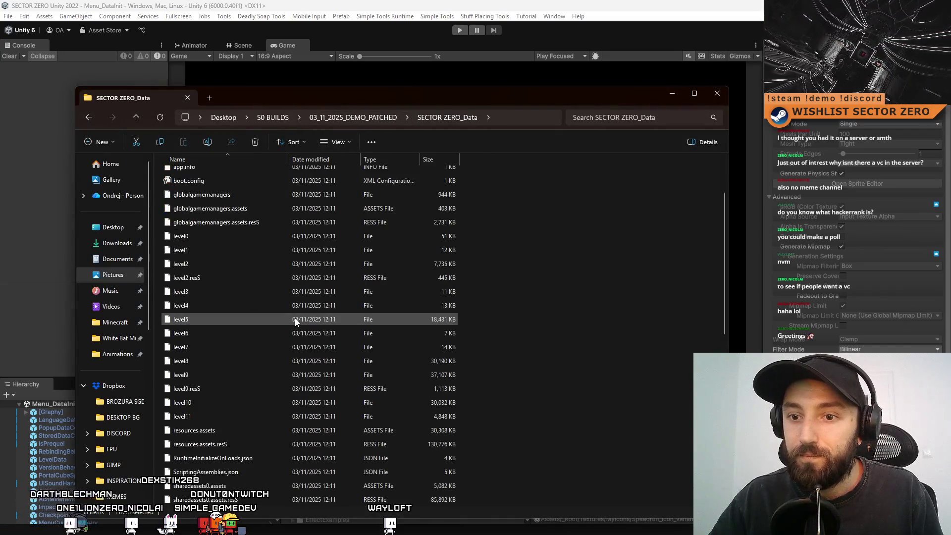
Launch SECTOR ZERO.exe from the 03_11_2025_DEMO_PATCHED build folder
scroll(296, 321, "up", 2)
left_click(339, 119)
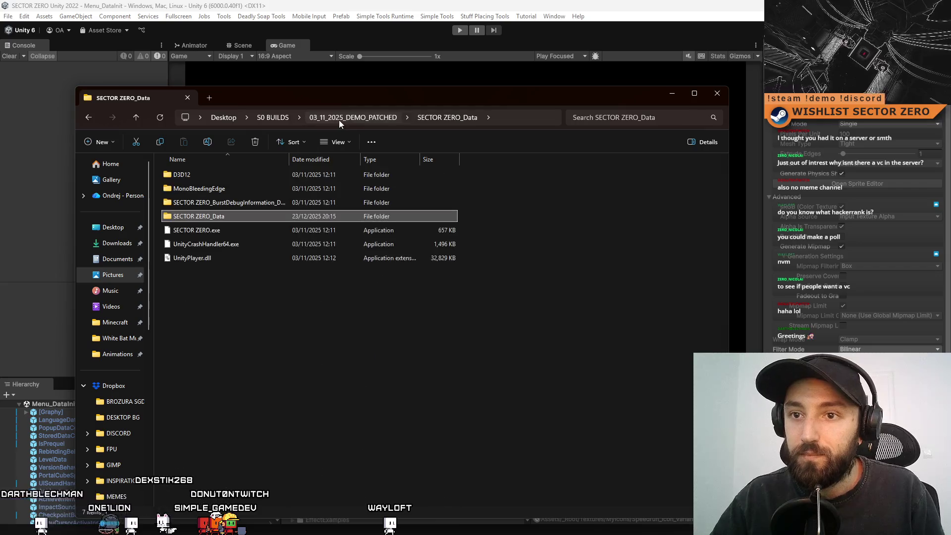
double_click(230, 230)
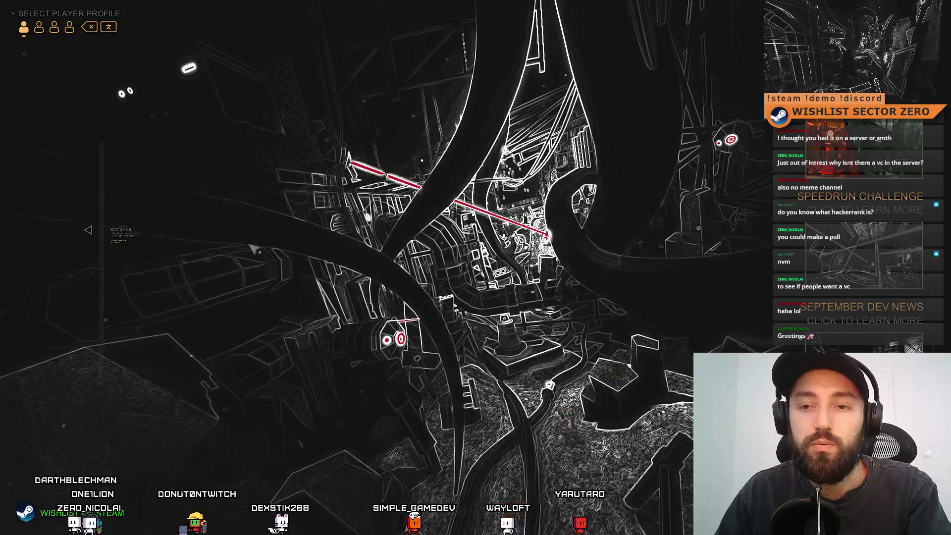
Check the SPEEDRUN CHALLENGE news entry, then quit the game with EXIT and CONFIRM
left_click(144, 298)
left_click(156, 283)
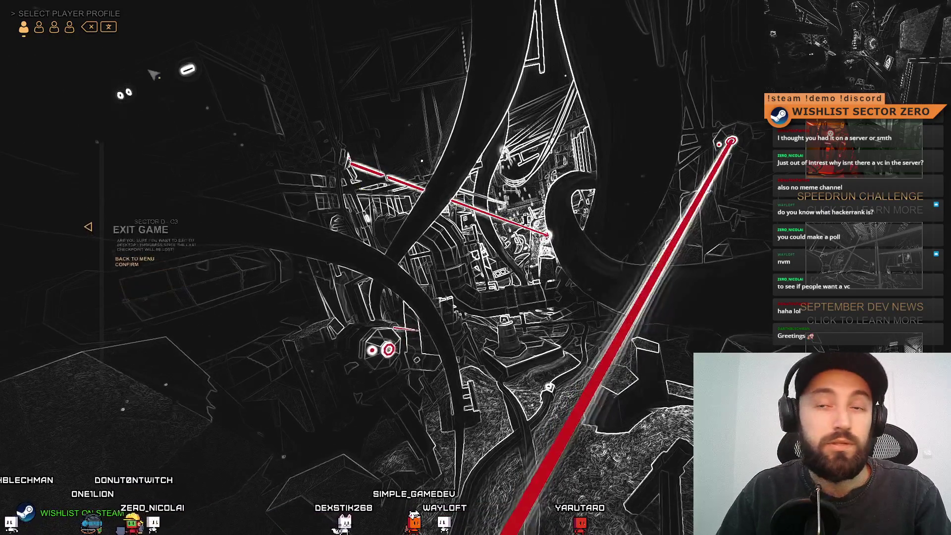
left_click(91, 28)
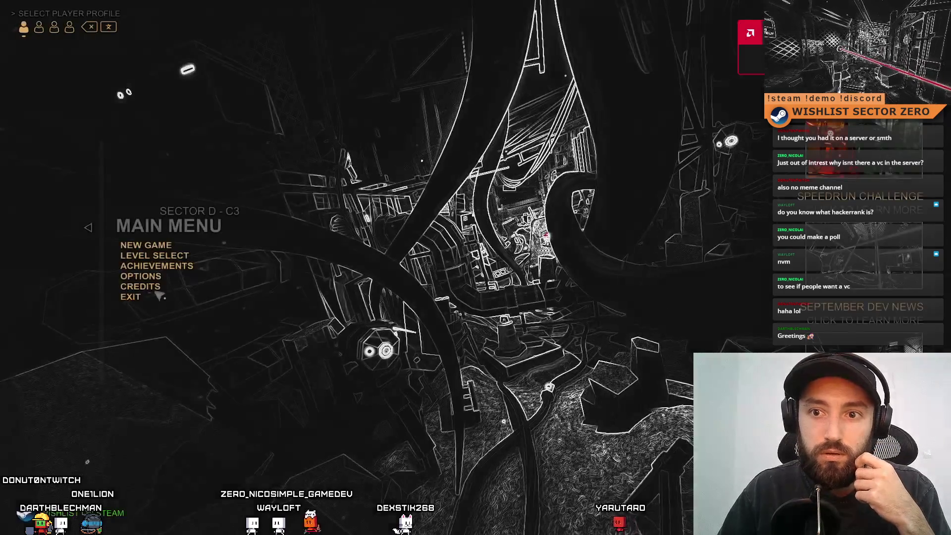
left_click(156, 298)
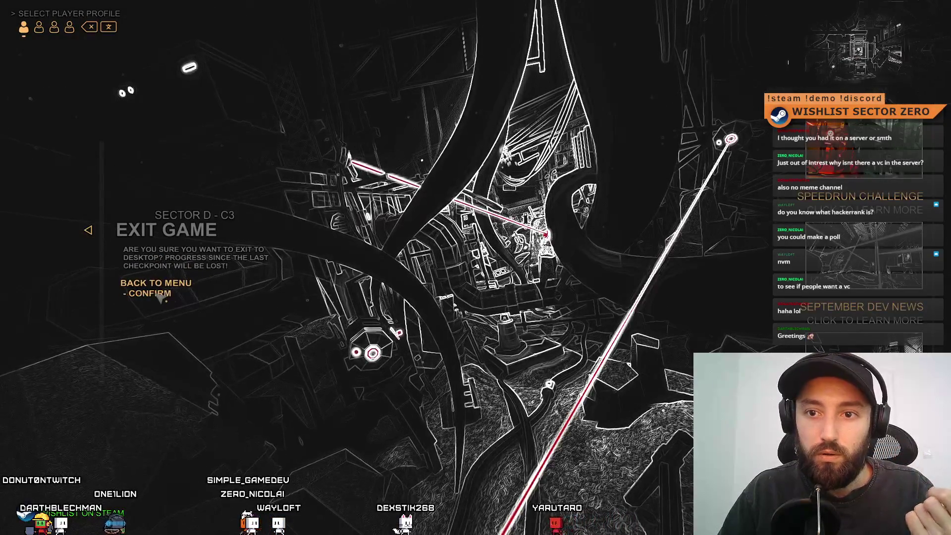
left_click(148, 295)
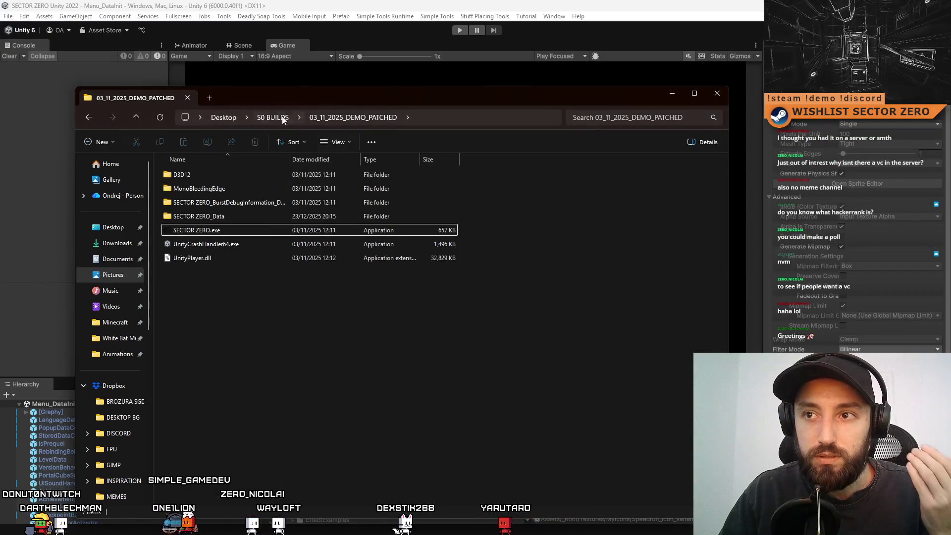
Delete the _StoredData folder from SECTOR ZERO_Data, then go up to S0 BUILDS
double_click(273, 188)
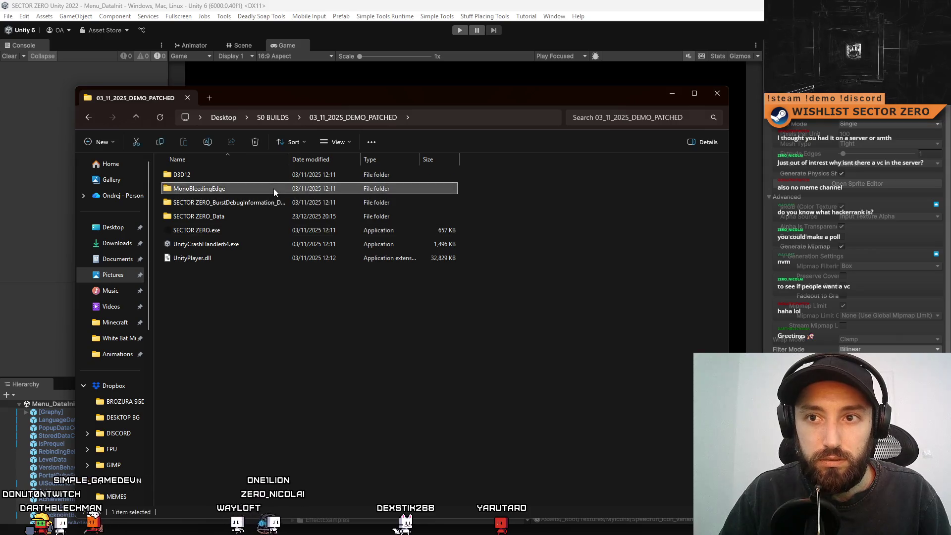
left_click(352, 117)
double_click(242, 213)
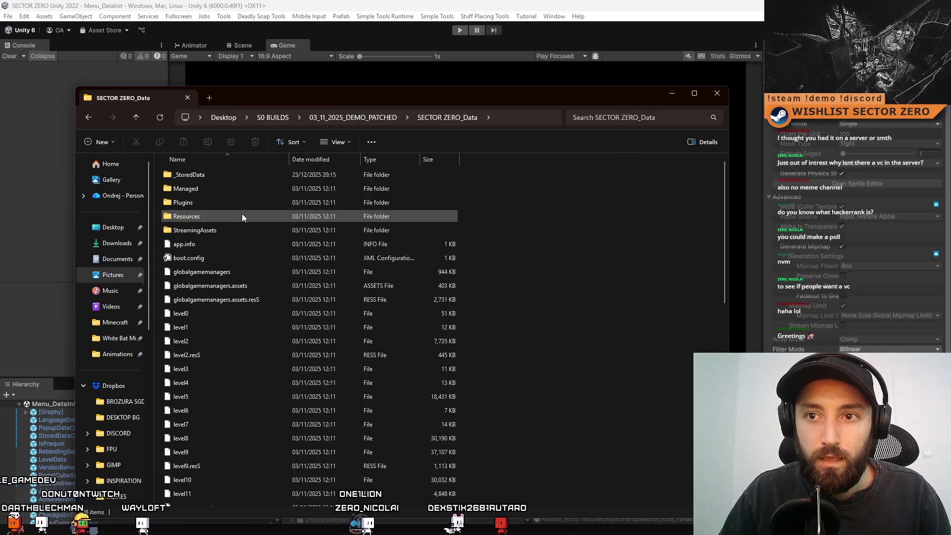
double_click(241, 177)
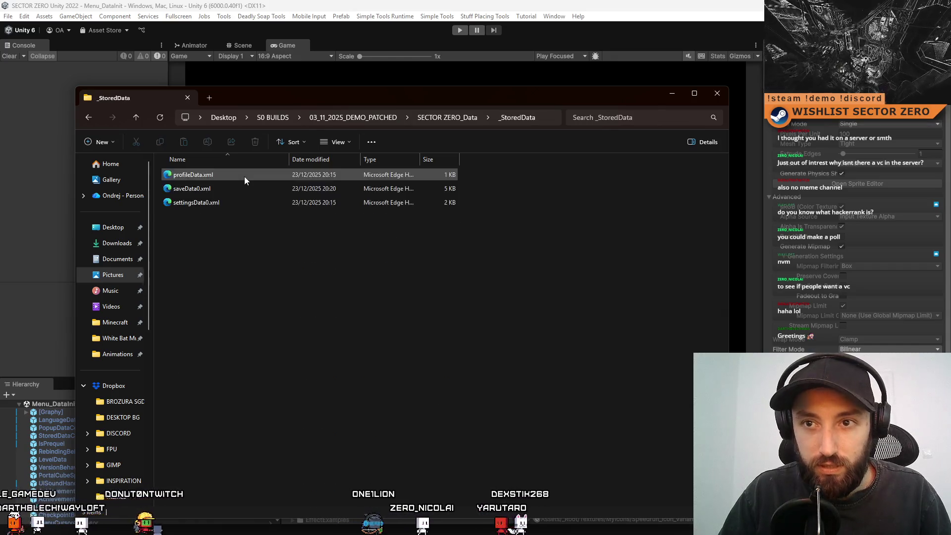
left_click(447, 118)
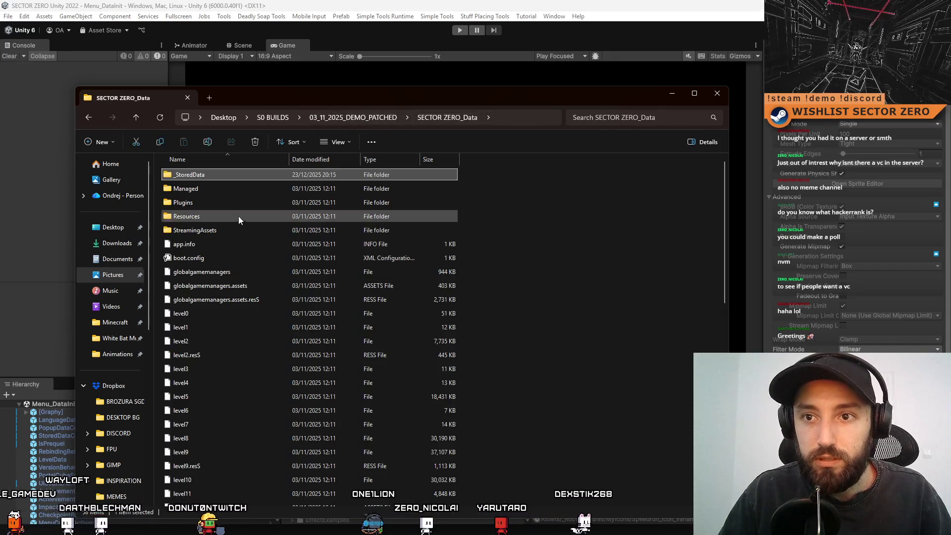
key("Delete")
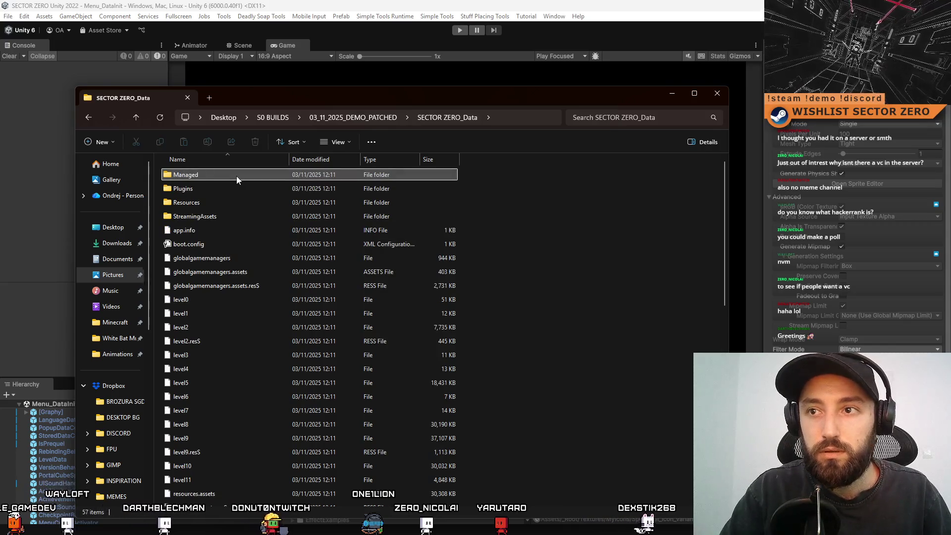
left_click(278, 117)
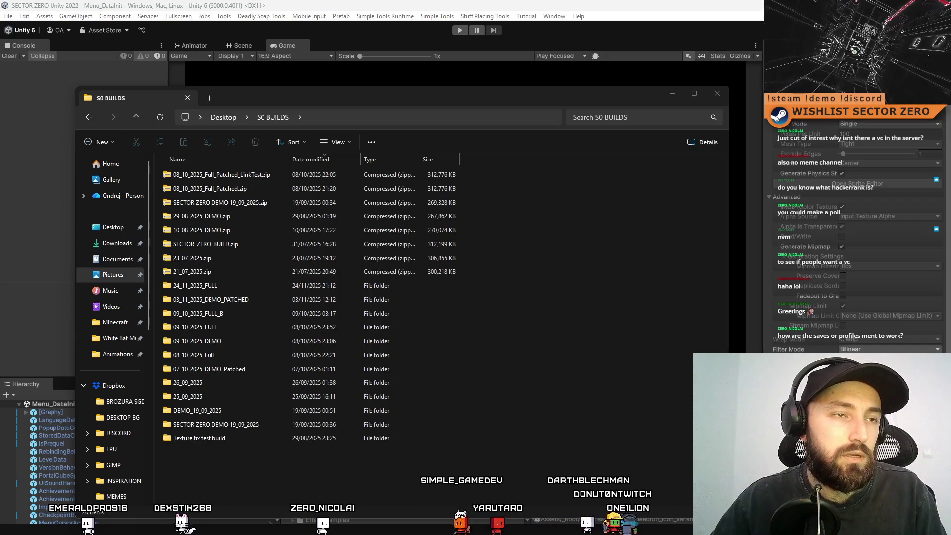
left_click(716, 94)
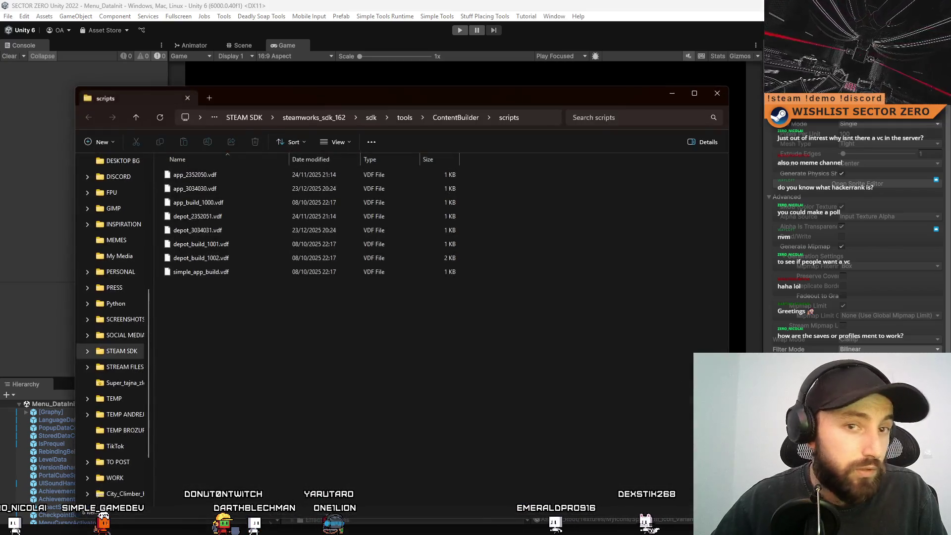
Close the ContentBuilder scripts File Explorer window
left_click(700, 101)
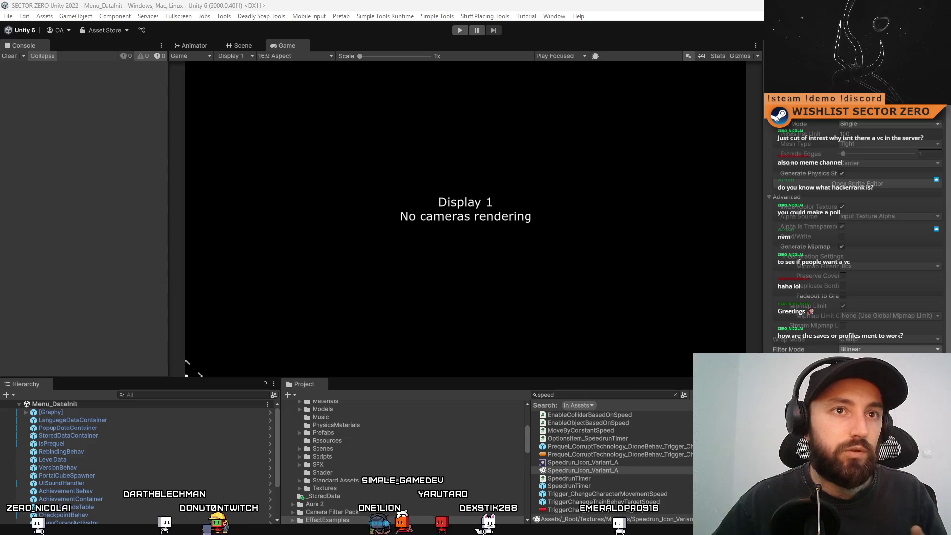
Bring up the Steamworks settings window in Firefox and maximize it
key("alt+Tab")
left_click(355, 189)
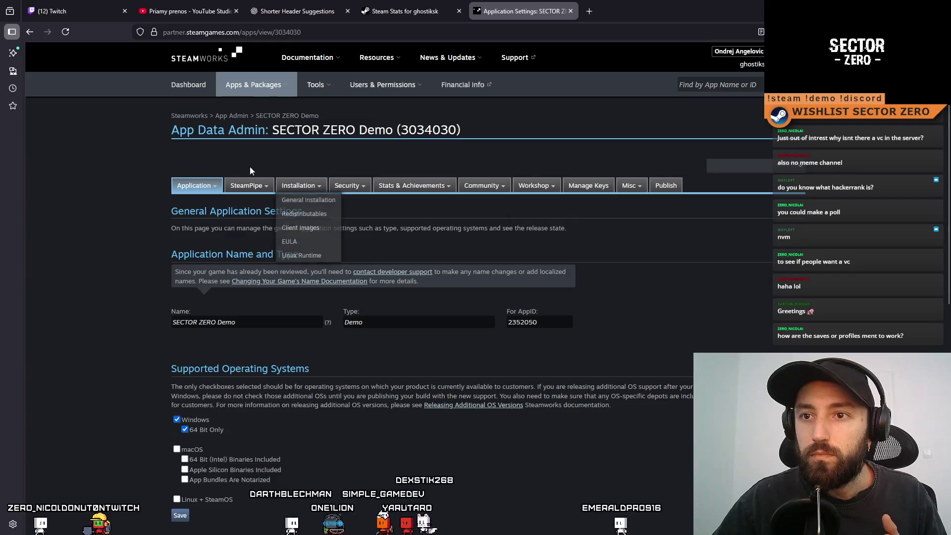
On SteamPipe Builds, assign build 21297957 to the default branch and preview the change
left_click(239, 199)
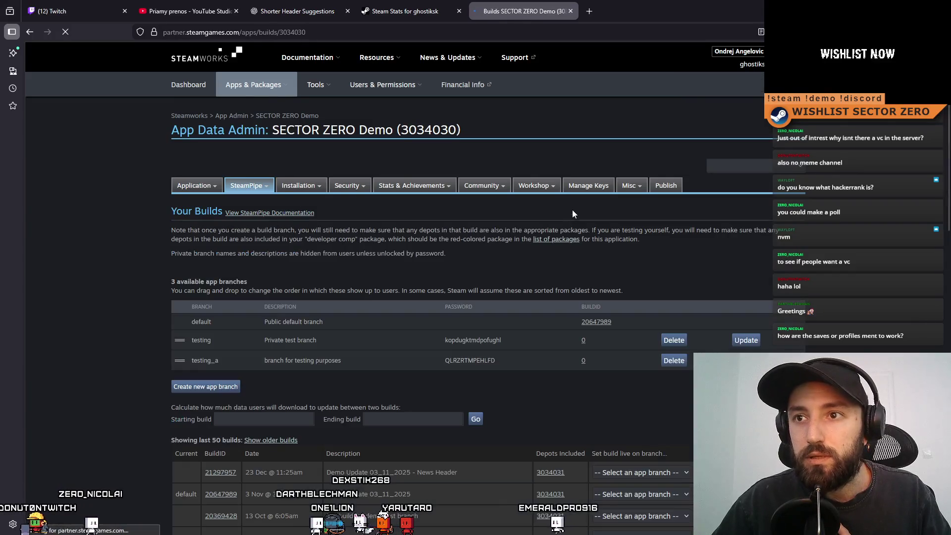
scroll(446, 258, "down", 4)
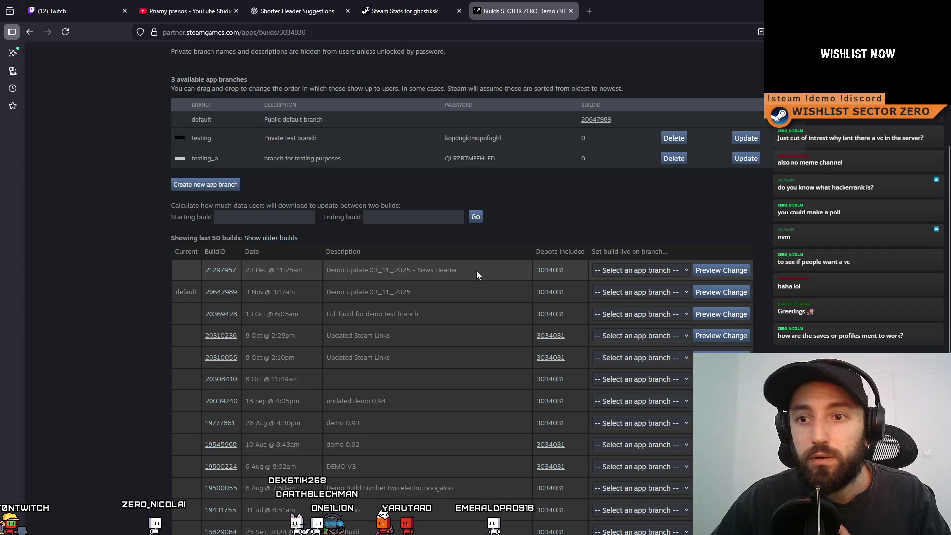
left_click(681, 271)
left_click(628, 298)
left_click(721, 270)
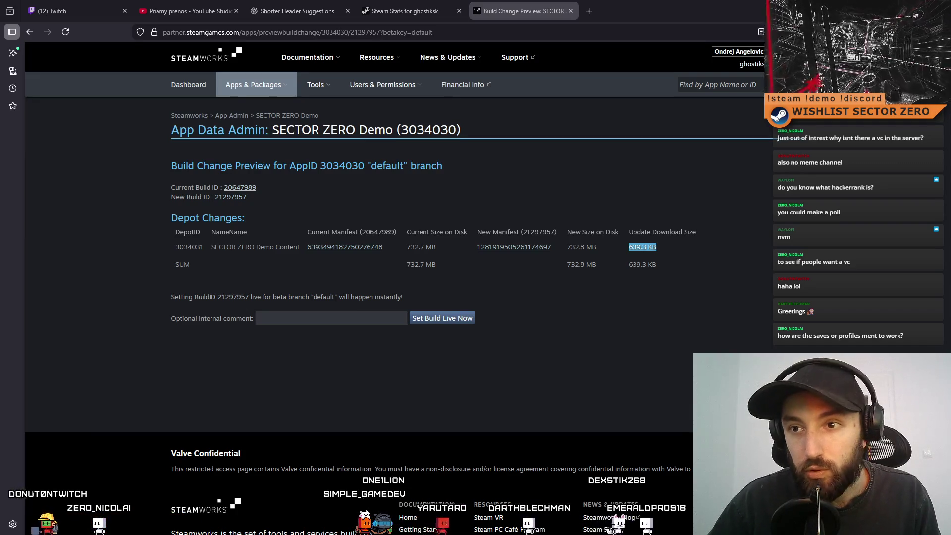
left_click(641, 367)
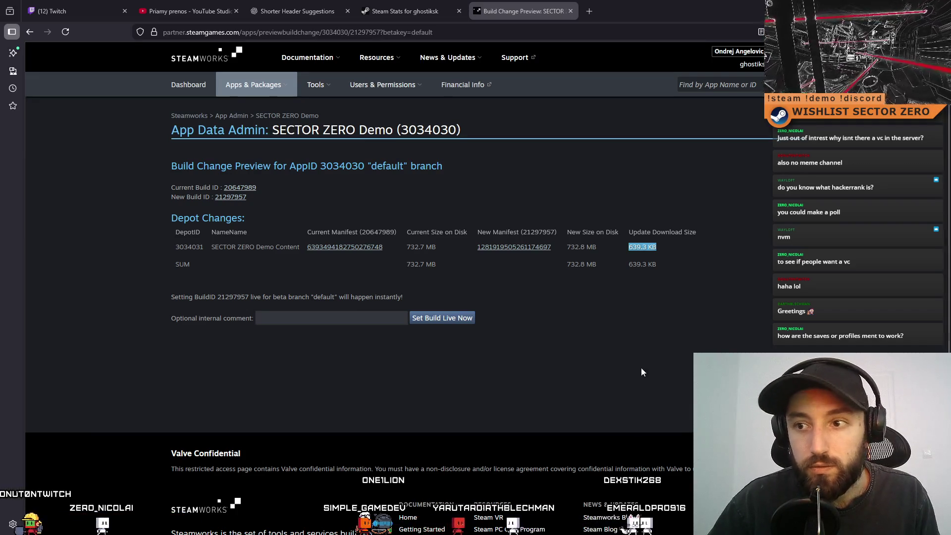
Add comment 'News Header Speedrun Added' and confirm setting build 21297957 live on default
left_click(285, 317)
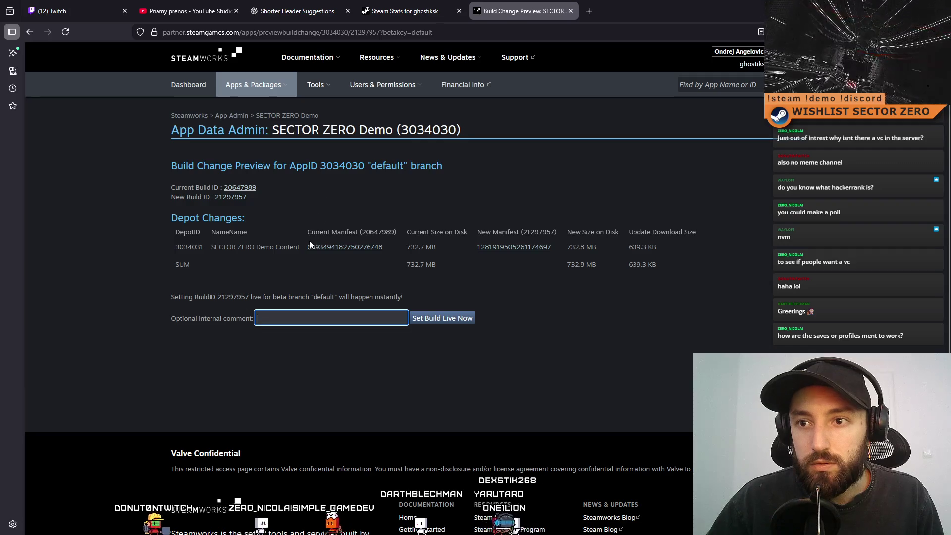
mouse_move(253, 85)
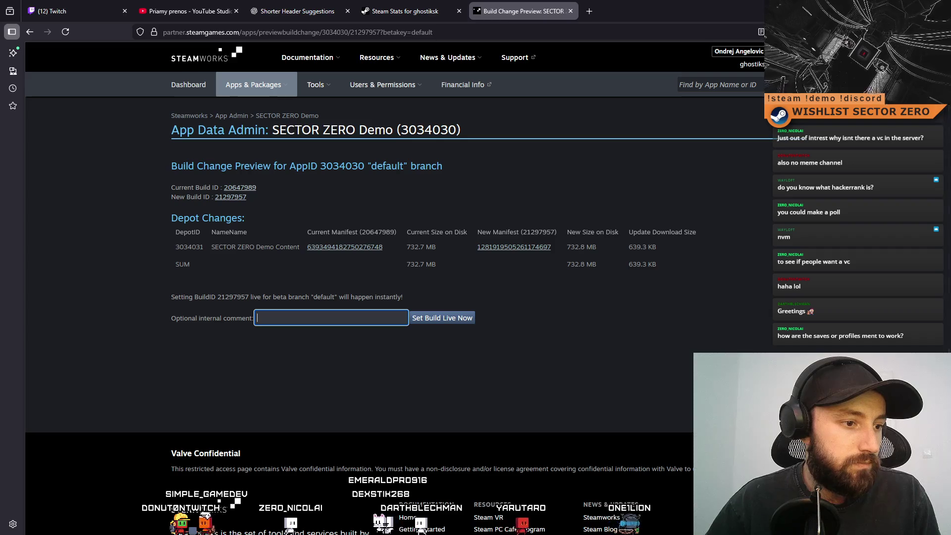
type("News Header ")
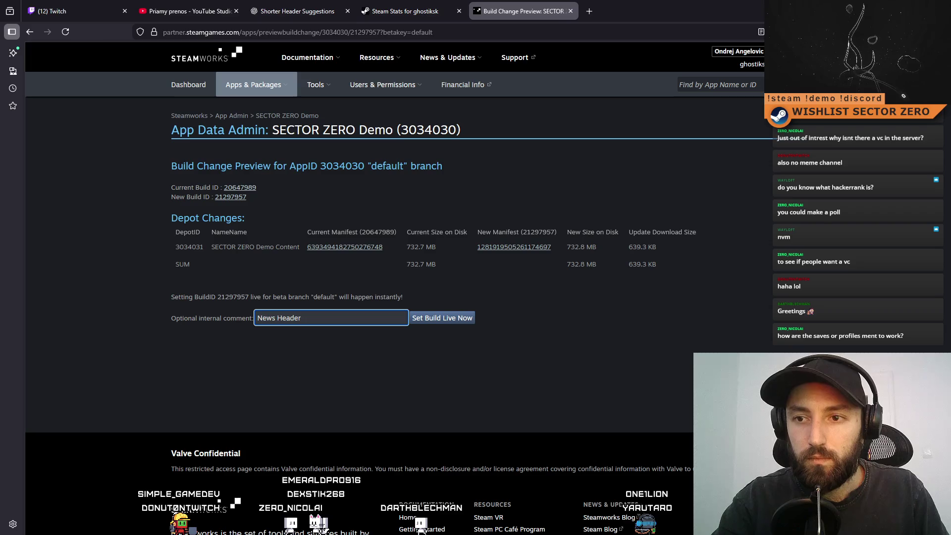
type("Speedrun Added")
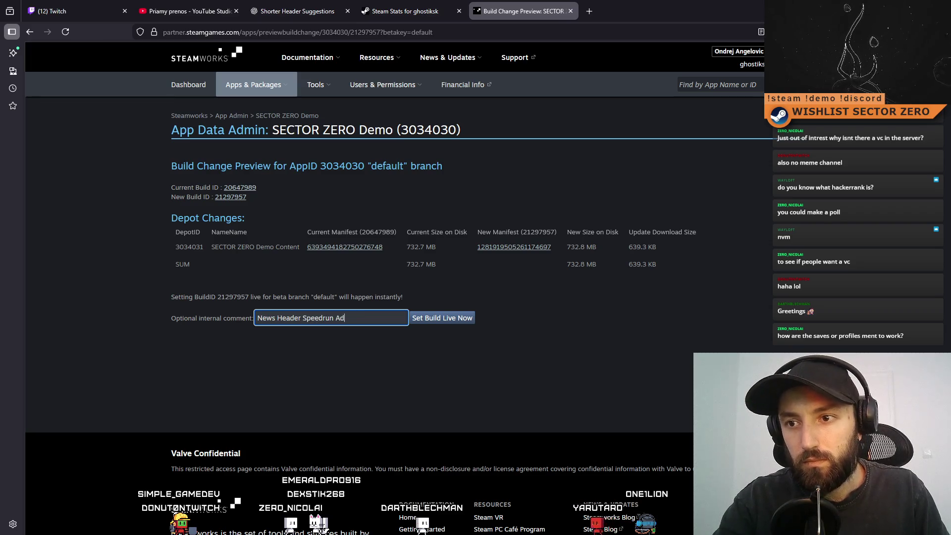
left_click(469, 319)
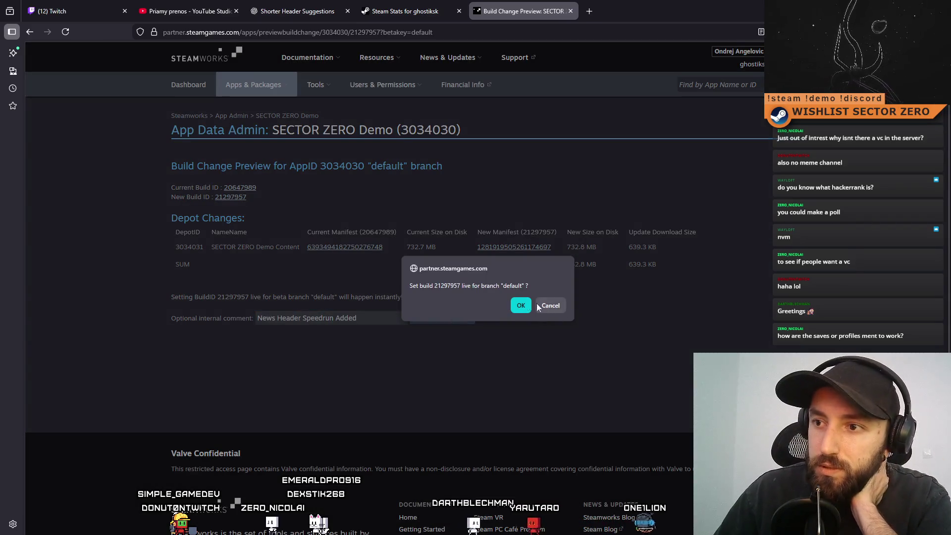
left_click(524, 305)
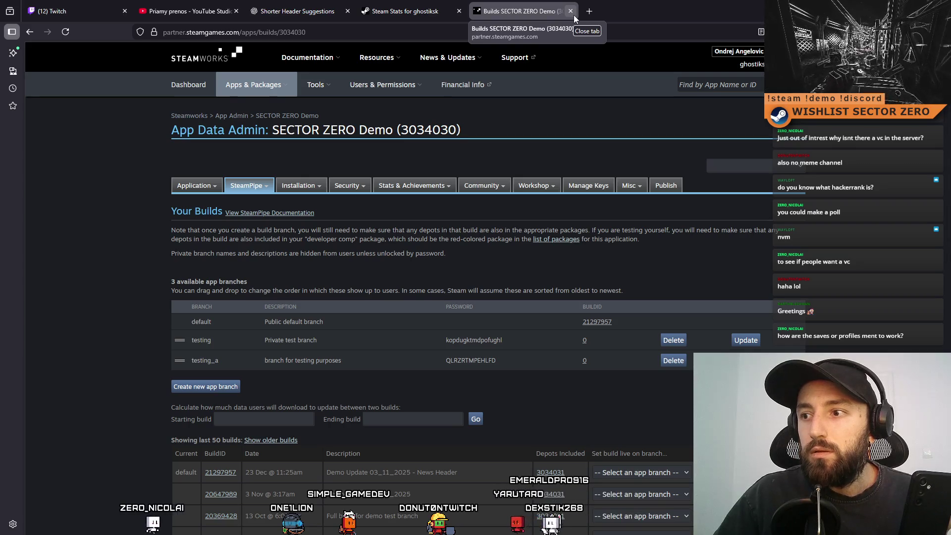
Restore the Steamworks browser window down after confirming build 21297957 is live on default
double_click(611, 17)
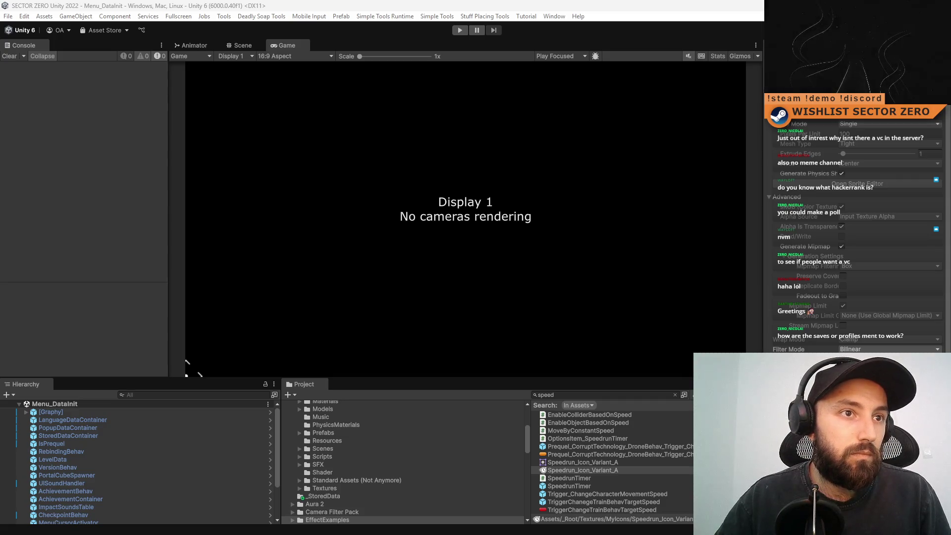
Bring the Steam window forward and maximize it on the SECTOR ZERO Demo library page
key("alt+Tab")
left_click_drag(344, 157, 364, 149)
double_click(365, 149)
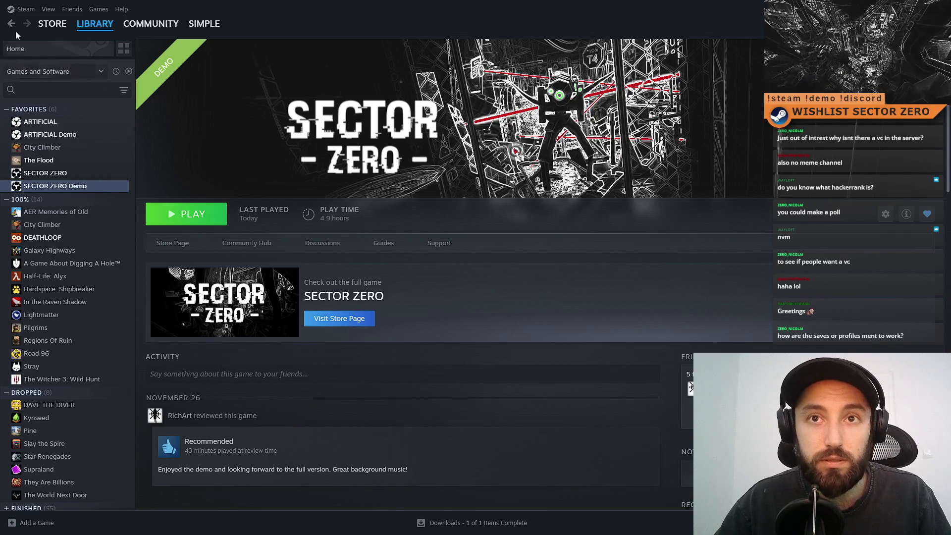
left_click(50, 173)
left_click(64, 186)
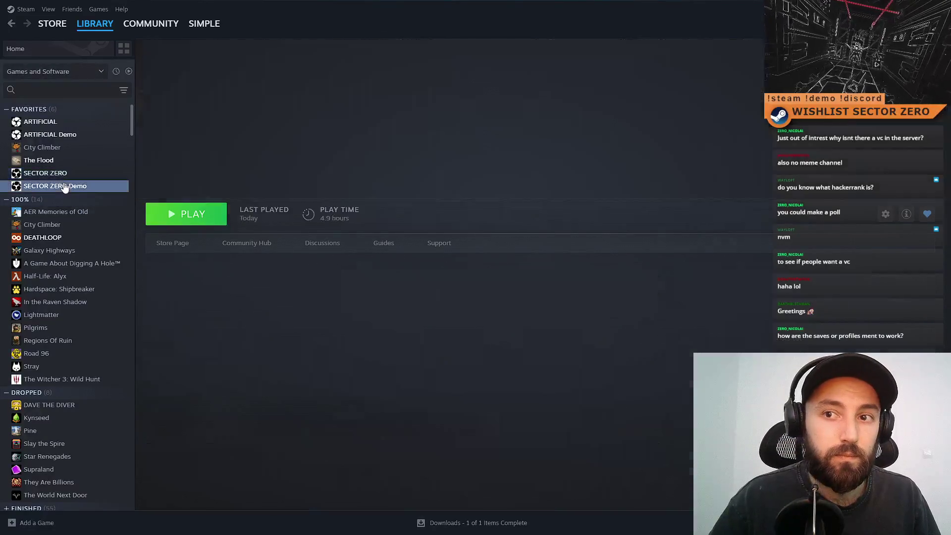
left_click(49, 173)
left_click(64, 186)
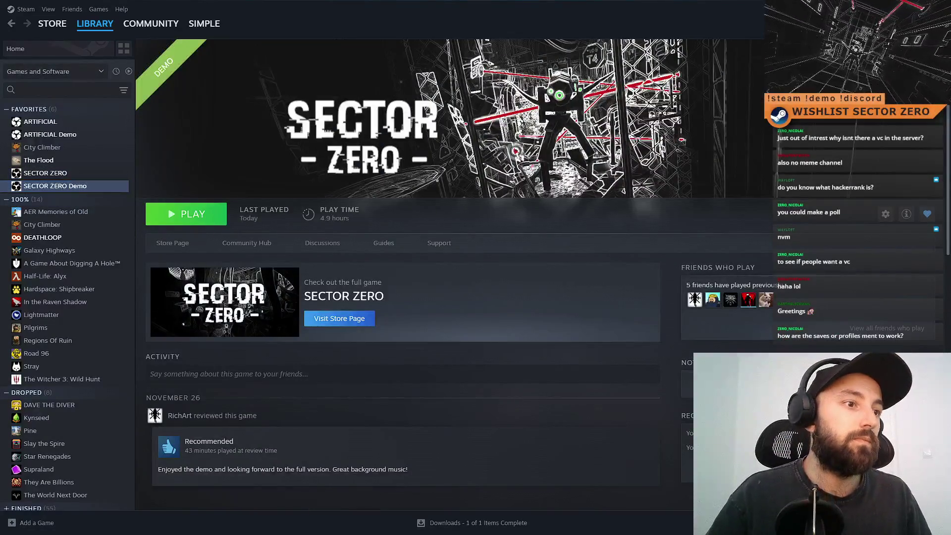
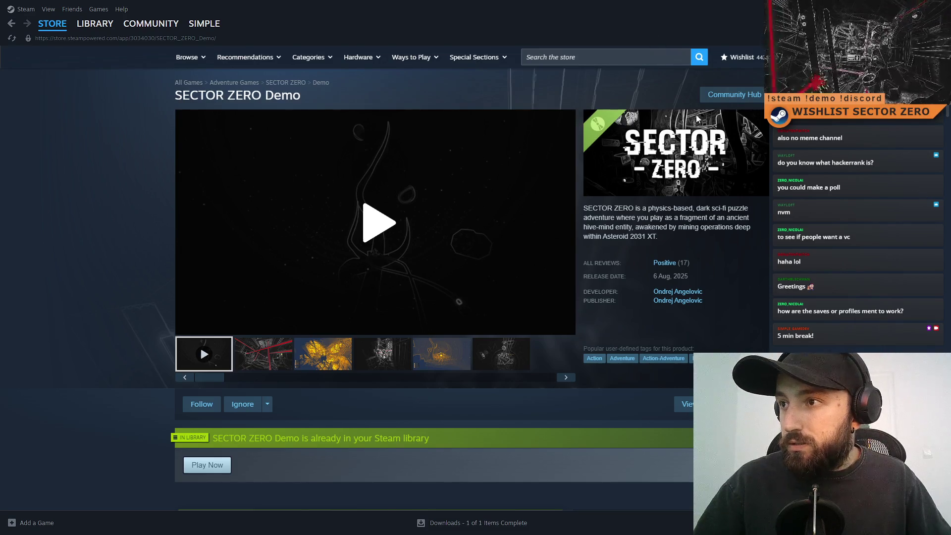
Open the SECTOR ZERO Demo's positive reviews, show the graph, and filter to Dec 20–21 2025 reviews
left_click(664, 263)
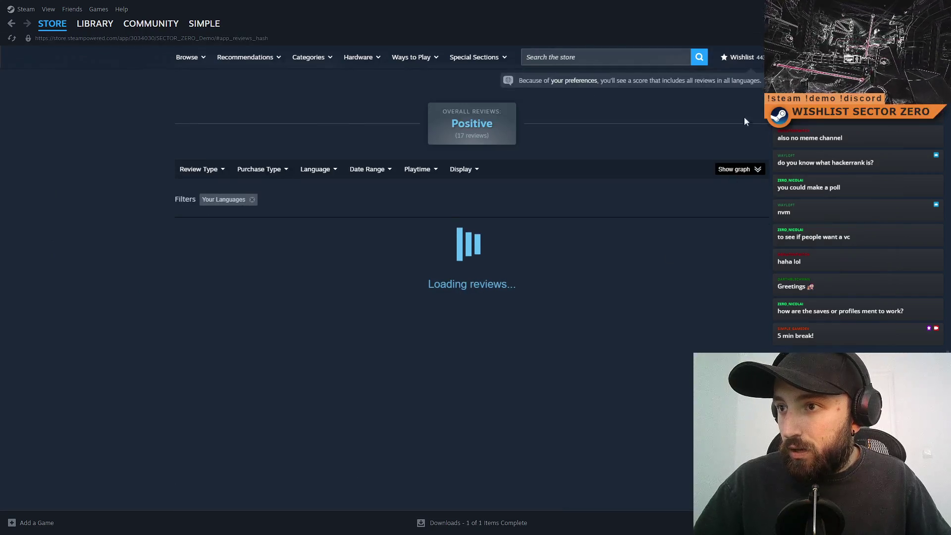
left_click(731, 169)
mouse_move(754, 253)
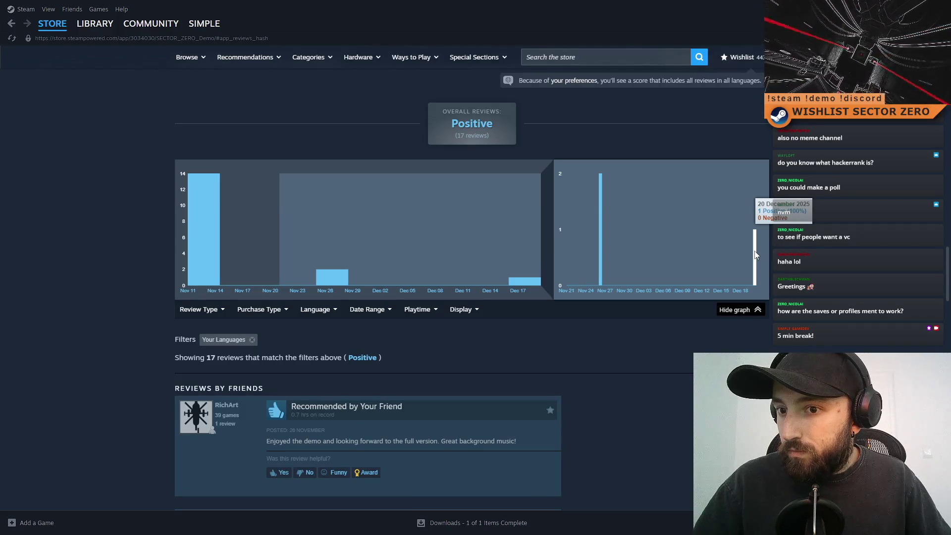
left_click(755, 255)
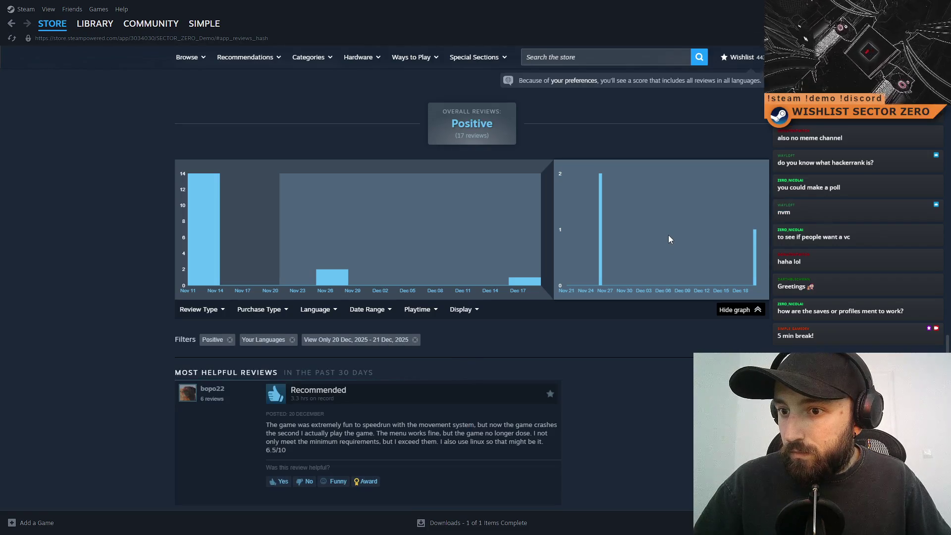
scroll(669, 237, "down", 4)
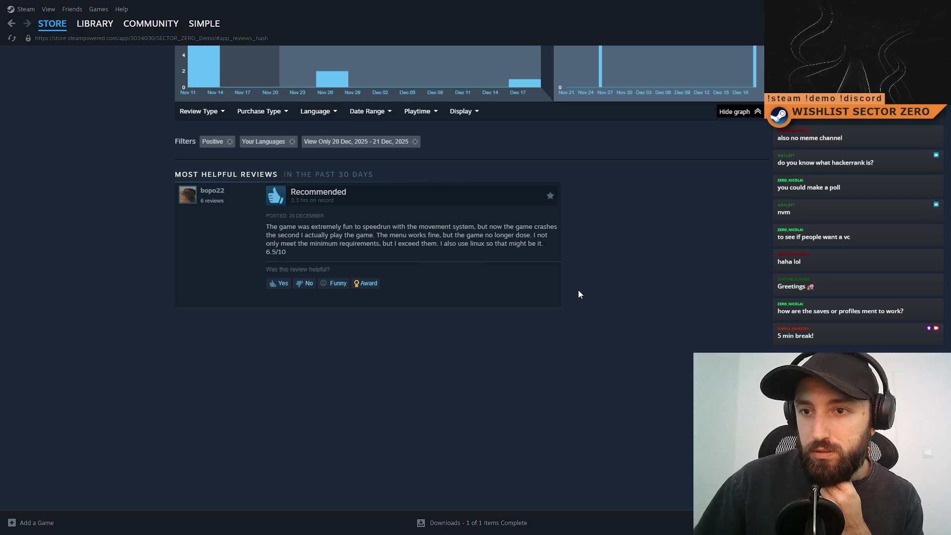
scroll(485, 238, "up", 3)
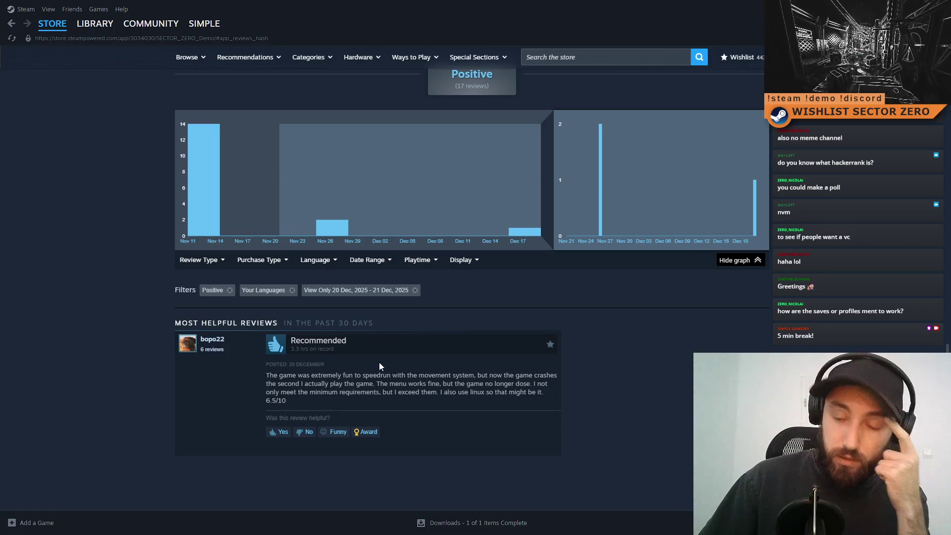
Send the crash-reporting reviewer a friend invite from their community profile, then minimize Steam
left_click(213, 341)
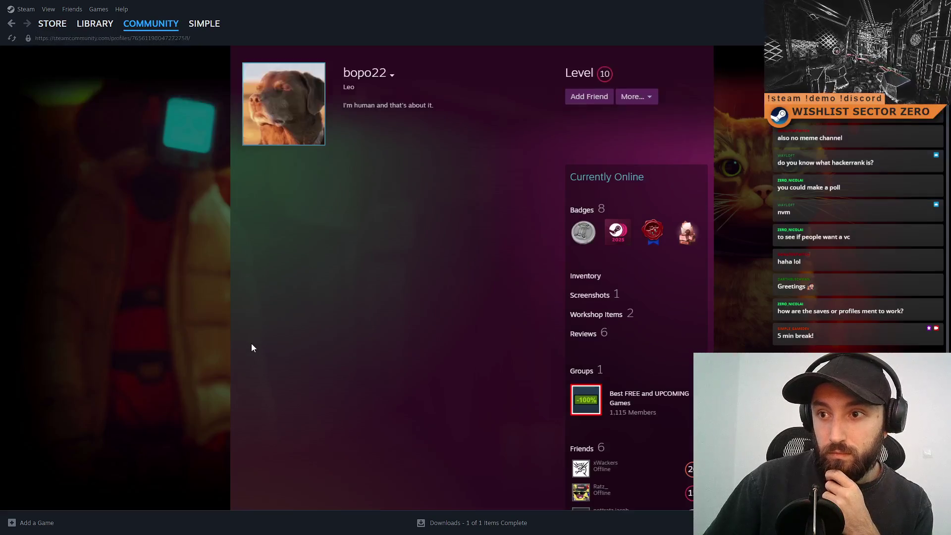
left_click(595, 97)
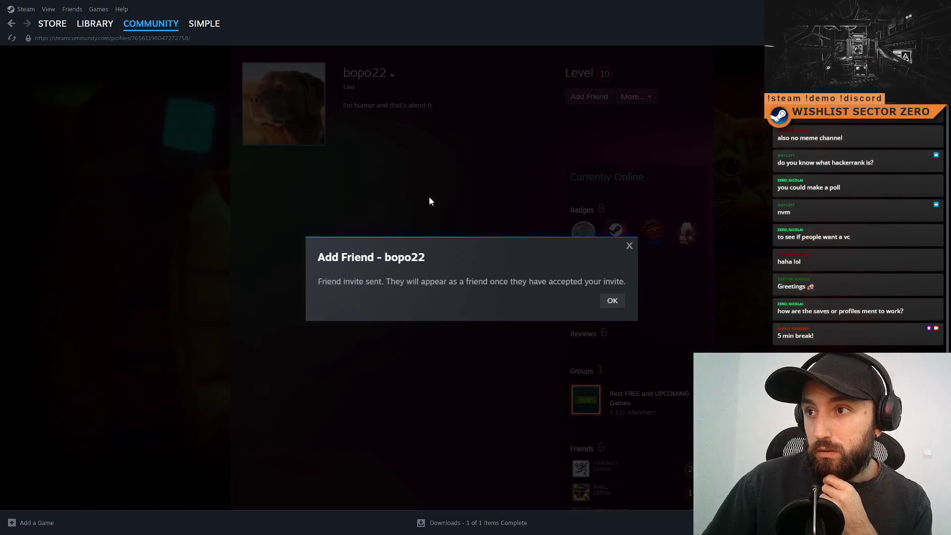
left_click(612, 301)
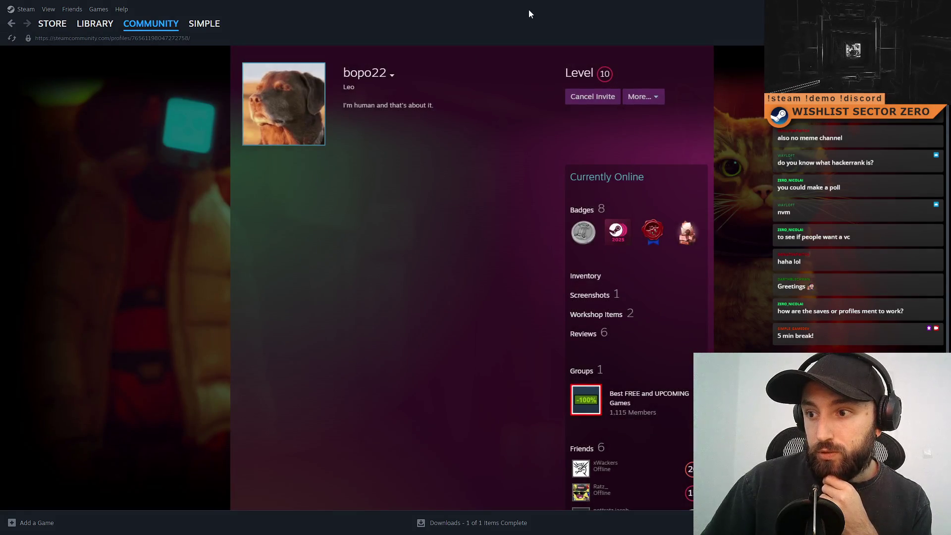
key("super+Down")
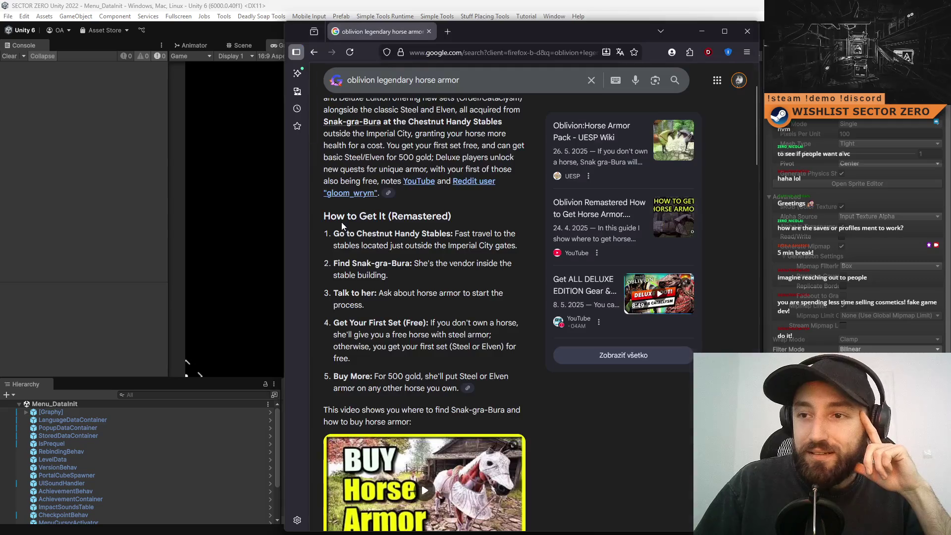
In Firefox, extend the horse armor search to 'oblivion legendary horse armor original price'
key("alt+Tab")
left_click(490, 77)
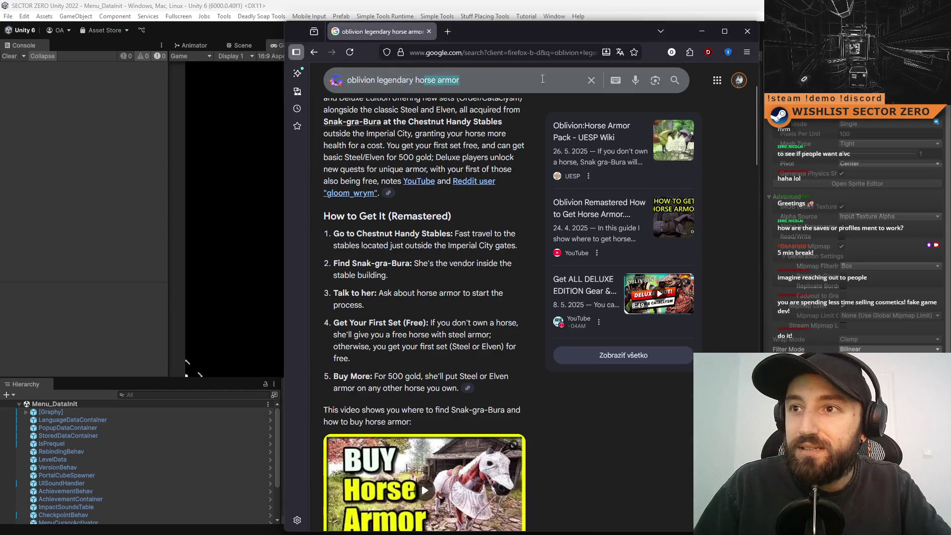
type("original price")
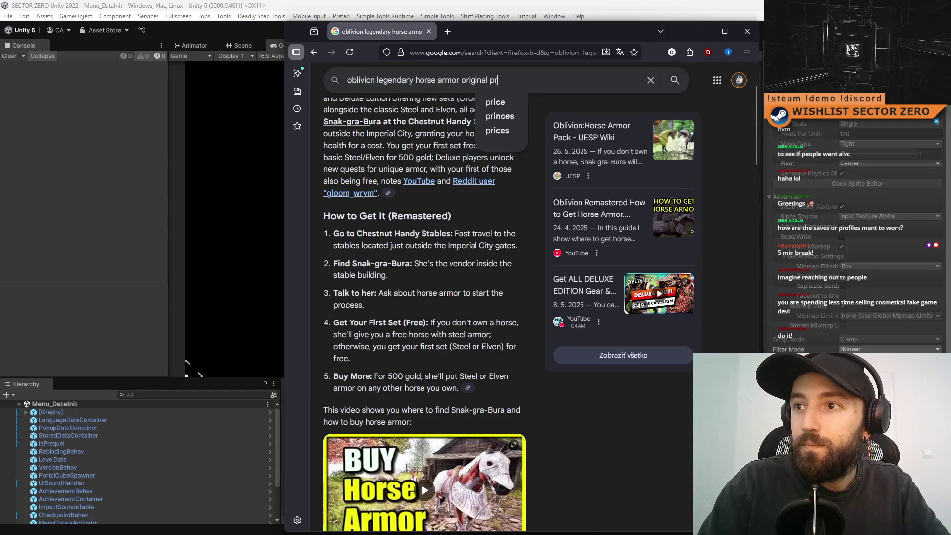
key("Return")
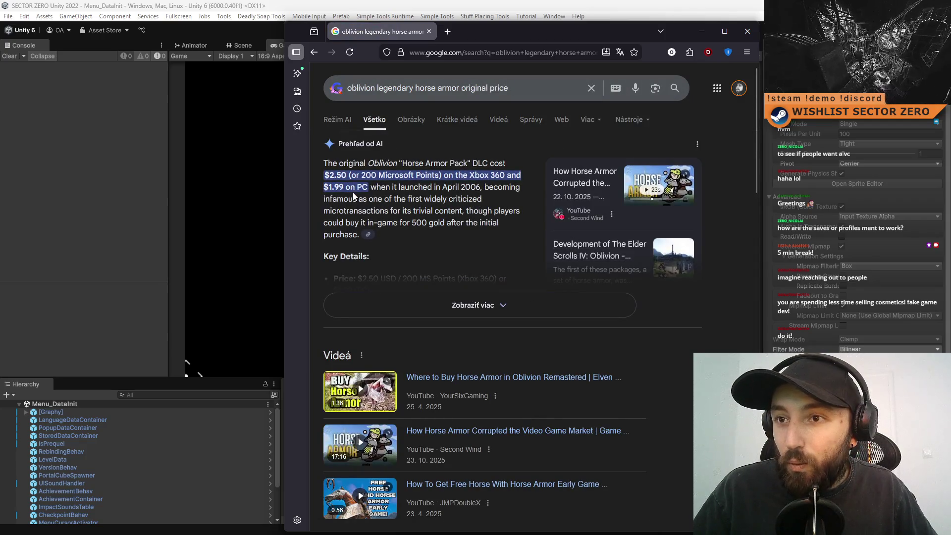
Read the AI overview's prices ($2.50 Xbox 360, $1.99 PC) and switch to image results
triple_click(555, 90)
left_click(486, 187)
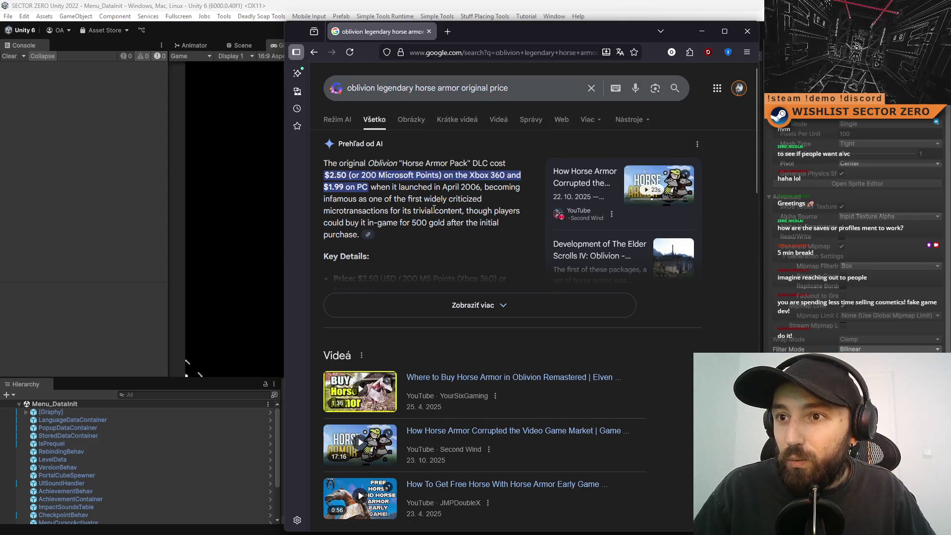
scroll(468, 205, "down", 3)
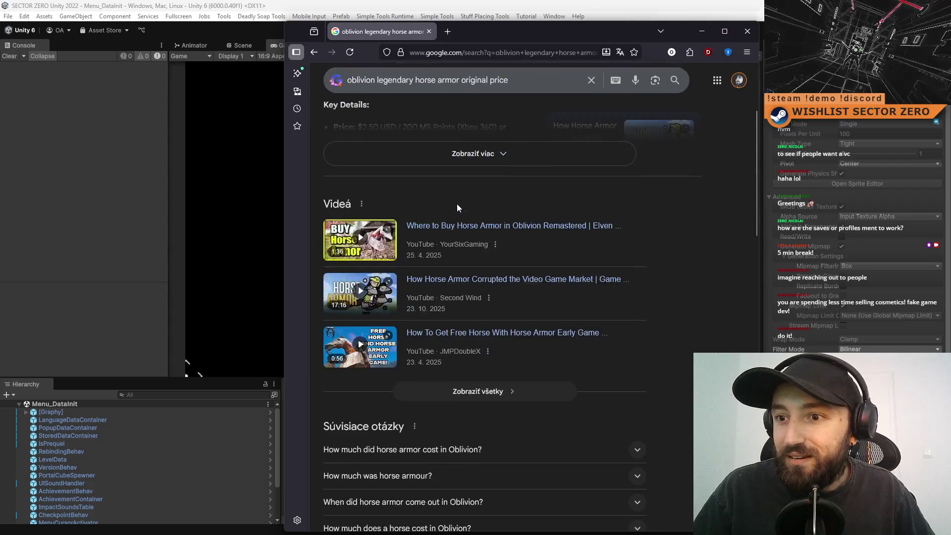
scroll(507, 198, "up", 3)
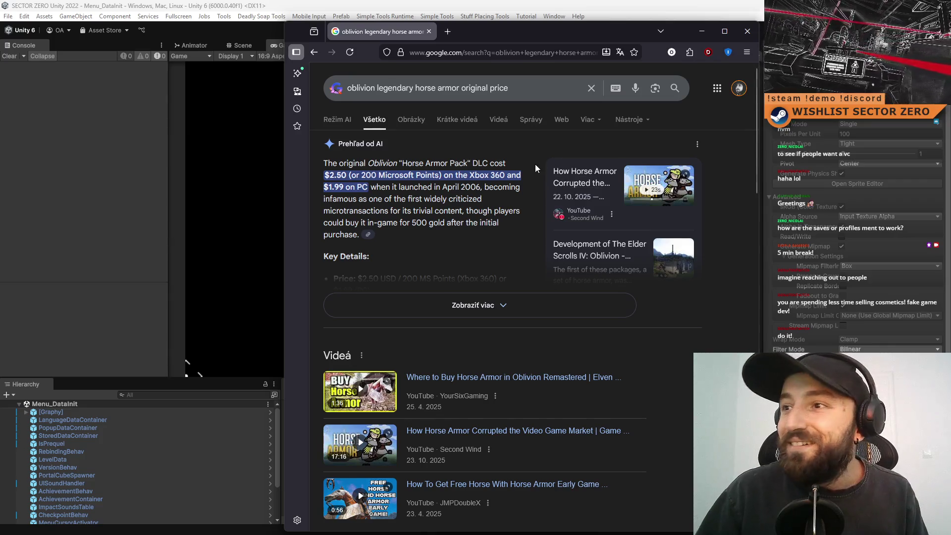
left_click(411, 120)
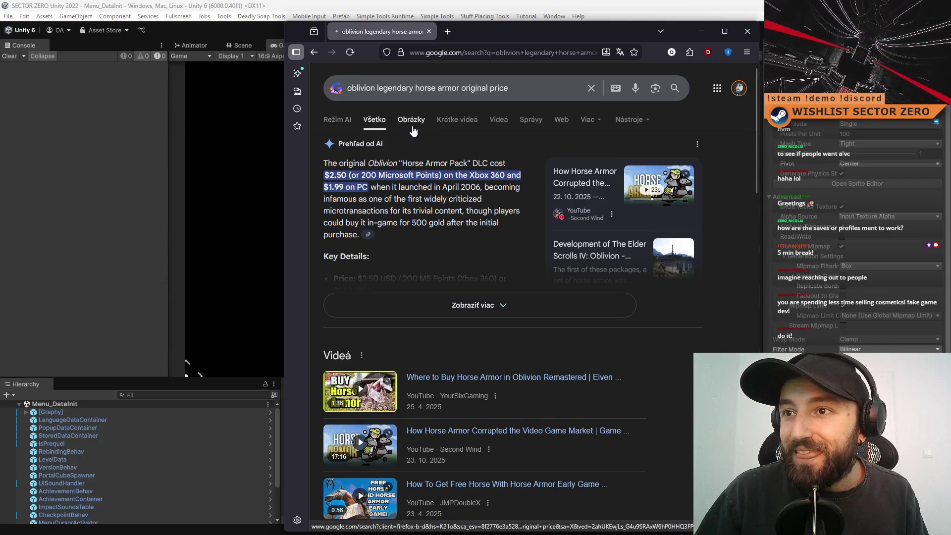
Maximize the browser and preview the UESP, Game Rant and Destructoid horse armor images
left_click(724, 31)
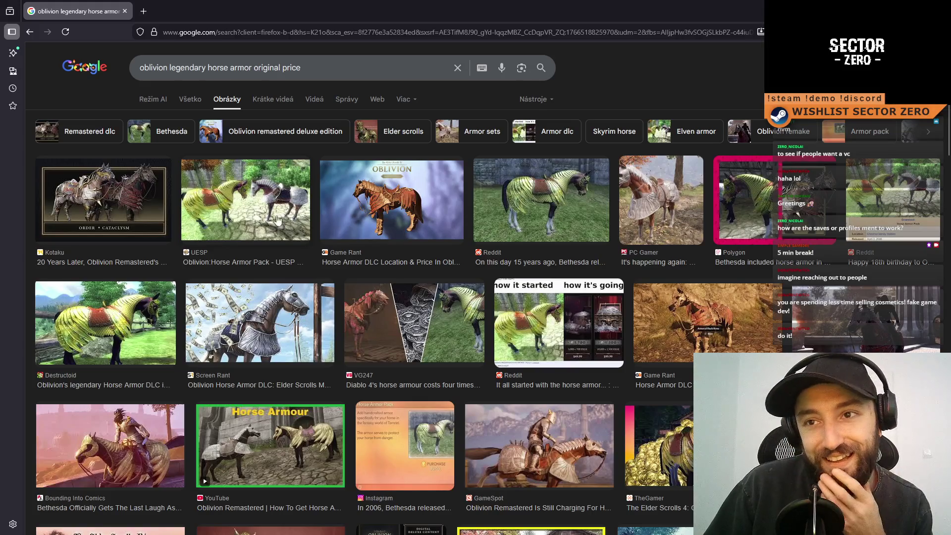
left_click(256, 218)
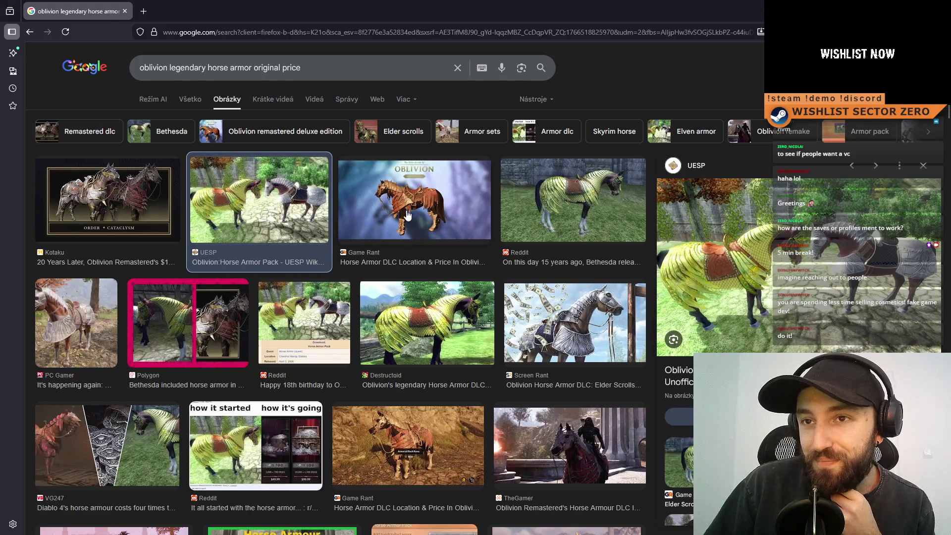
left_click(407, 214)
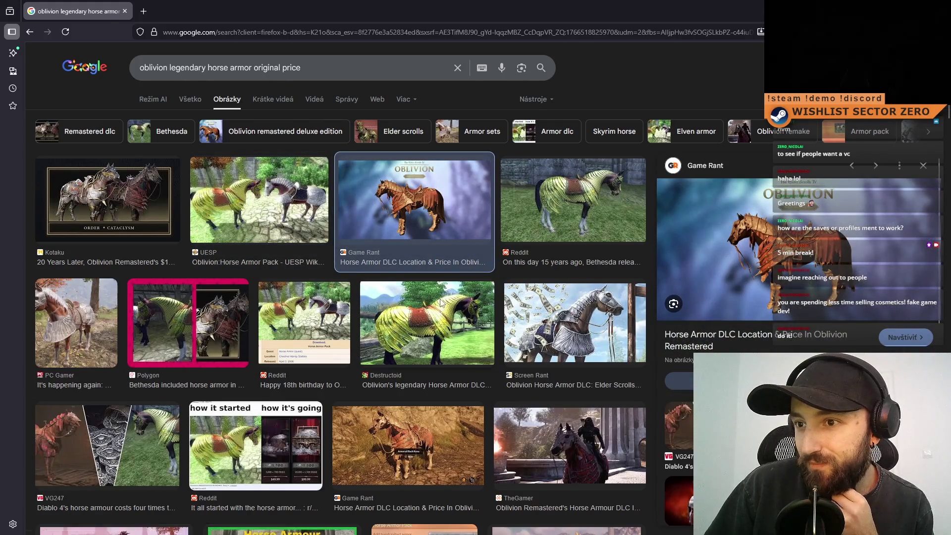
left_click(441, 303)
scroll(405, 349, "down", 3)
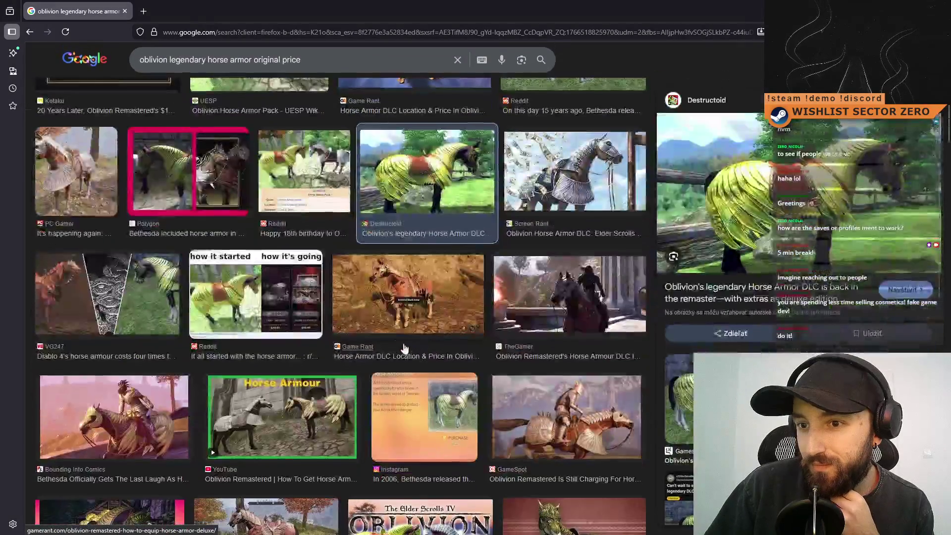
left_click(402, 299)
Cycle through the previews, settling on UESP's Oblivion:Horse Armor Pack image, and un-maximize the window
scroll(411, 299, "up", 3)
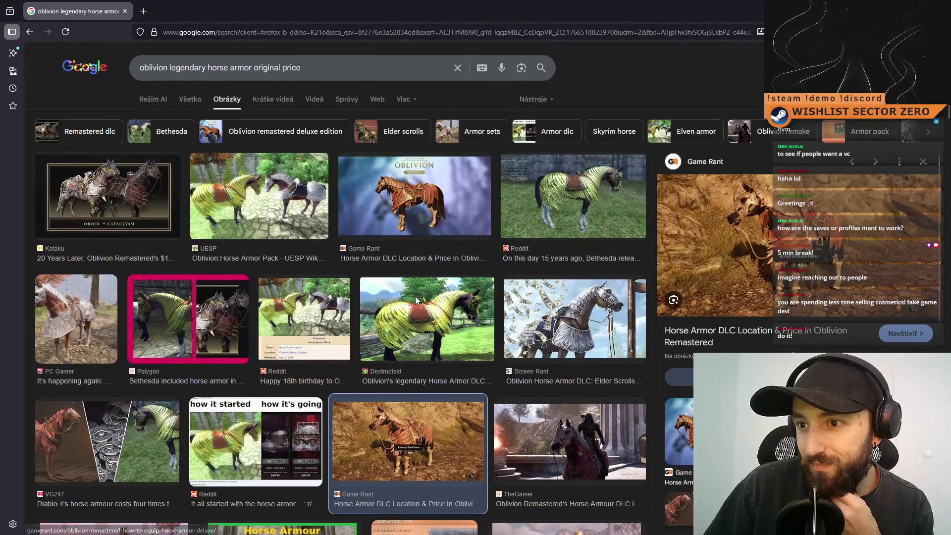
left_click(416, 300)
left_click(432, 203)
left_click(286, 204)
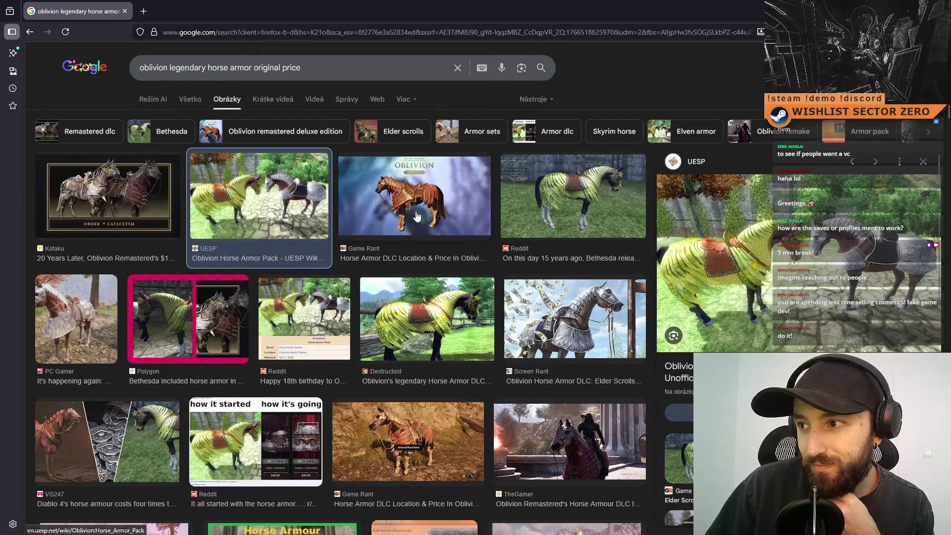
left_click(416, 217)
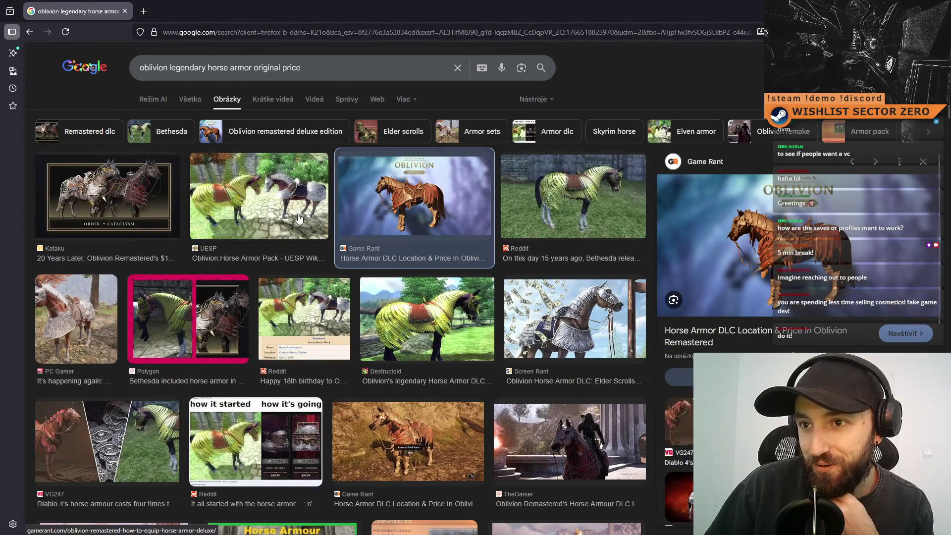
left_click(303, 220)
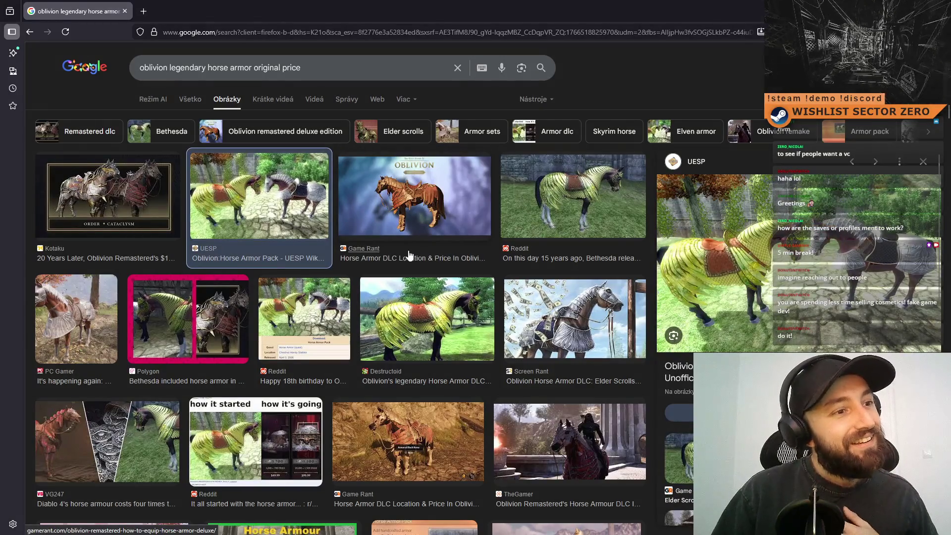
left_click_drag(367, 5, 291, 90)
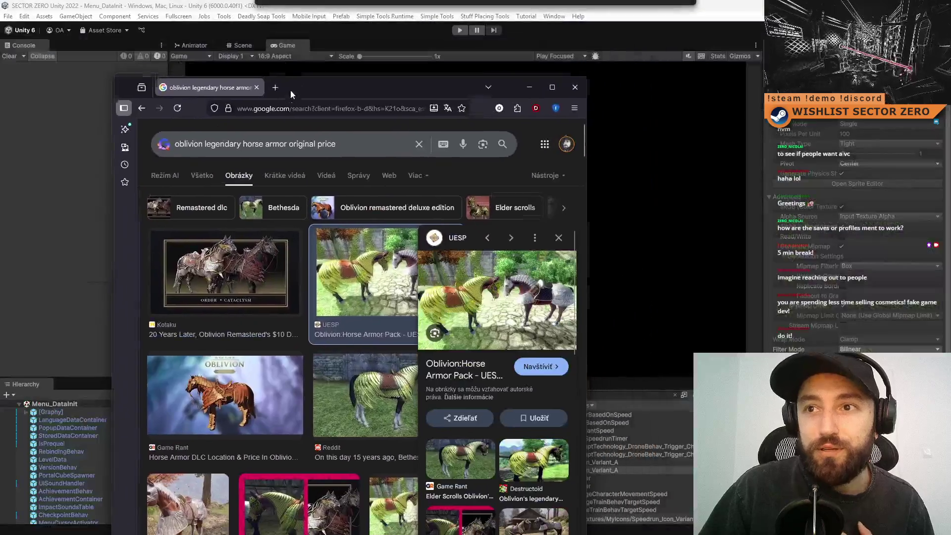
Close the browser and bring the Steam Library window into view, maximized
left_click(575, 87)
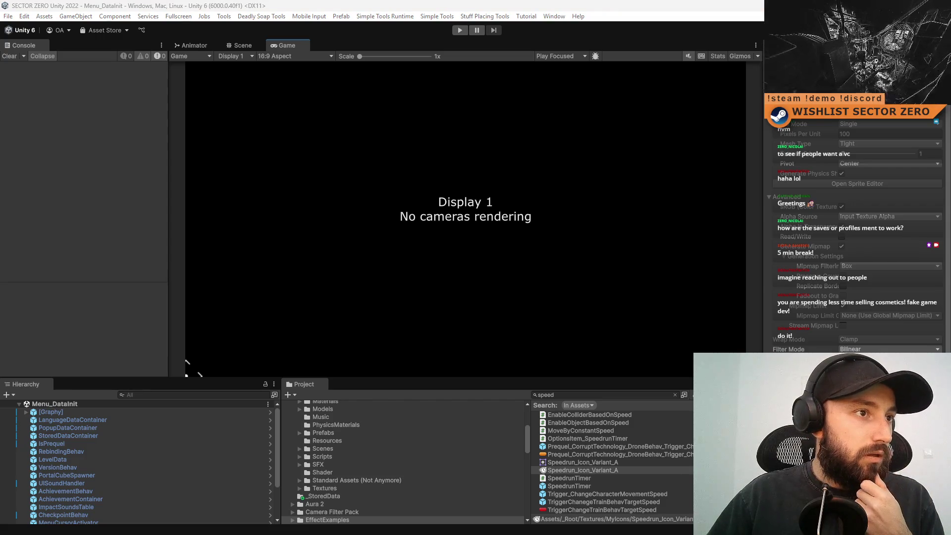
left_click_drag(0, 143, 476, 118)
double_click(477, 118)
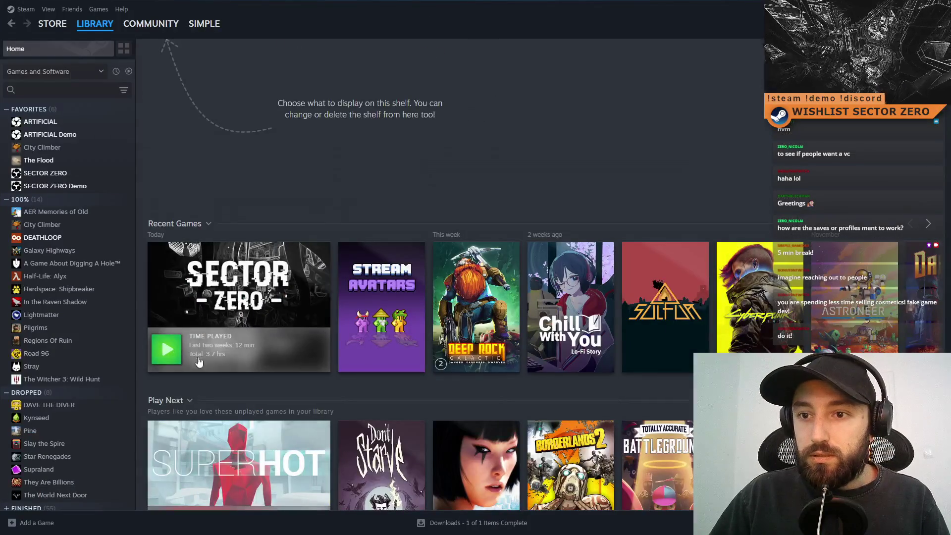
Play SECTOR ZERO from the Library's Recent Games shelf
left_click(167, 347)
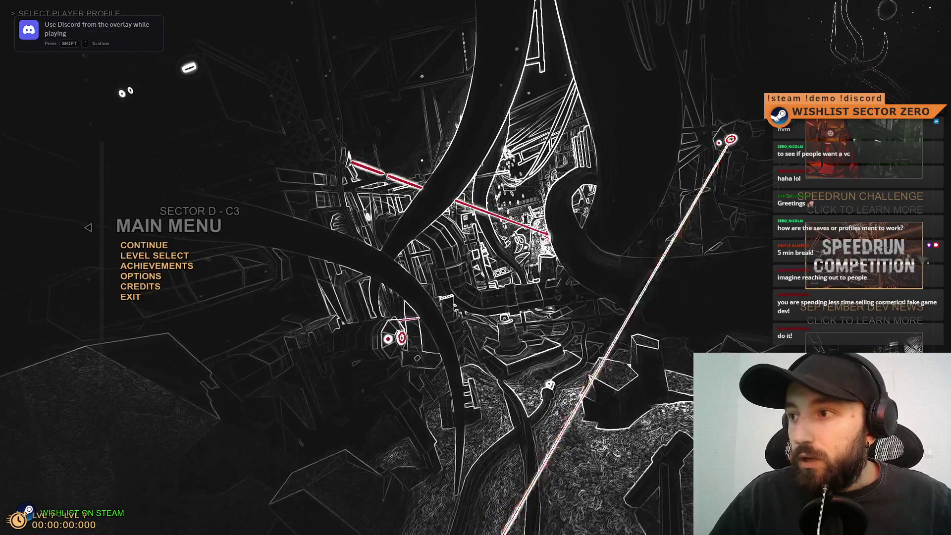
key("alt+Tab")
mouse_move(138, 34)
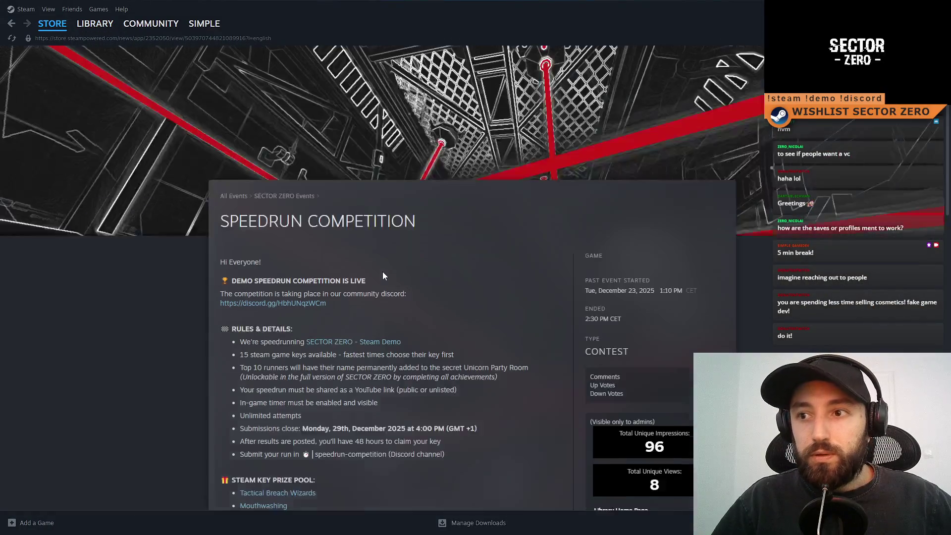
scroll(411, 451, "down", 15)
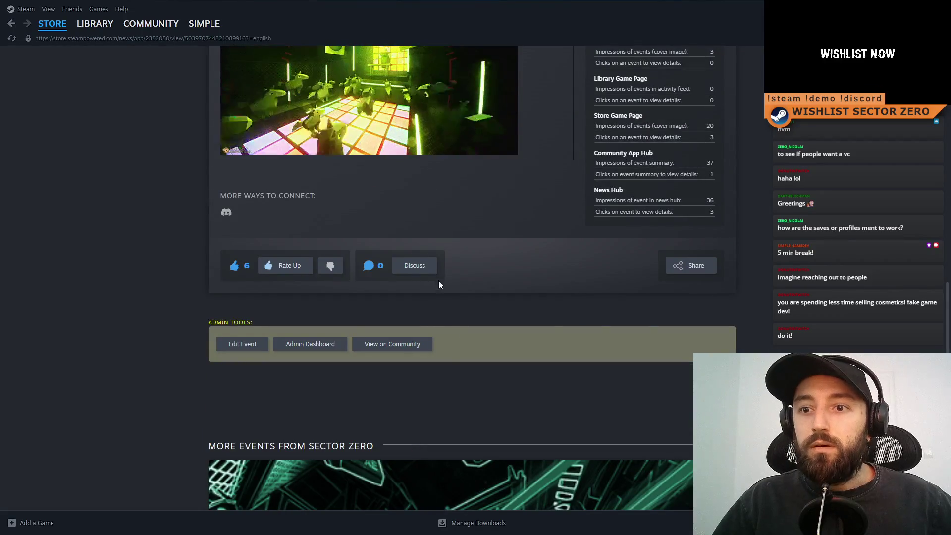
left_click_drag(569, 4, 448, 122)
left_click(554, 119)
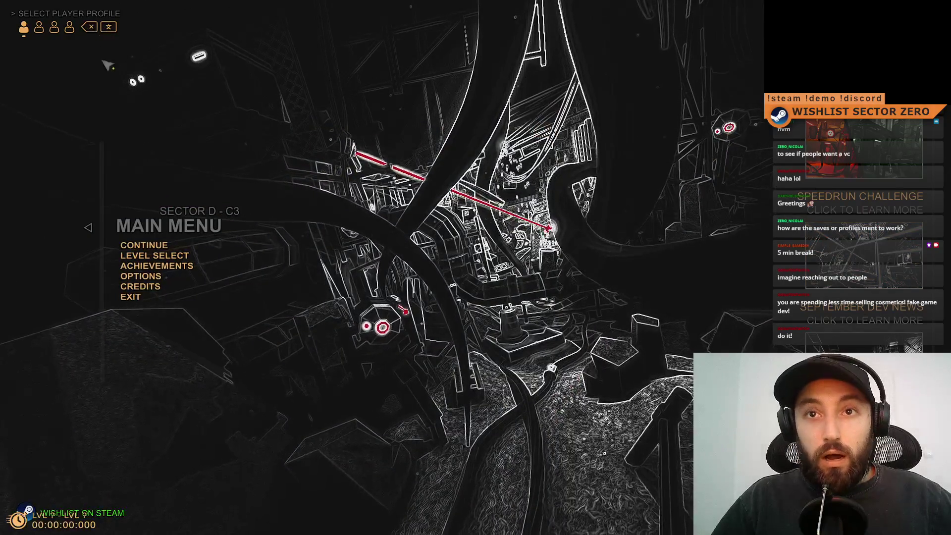
Delete the first profile's save data, review Gameplay options (Speedrun Timer Enabled), and return to Main Menu
left_click(90, 26)
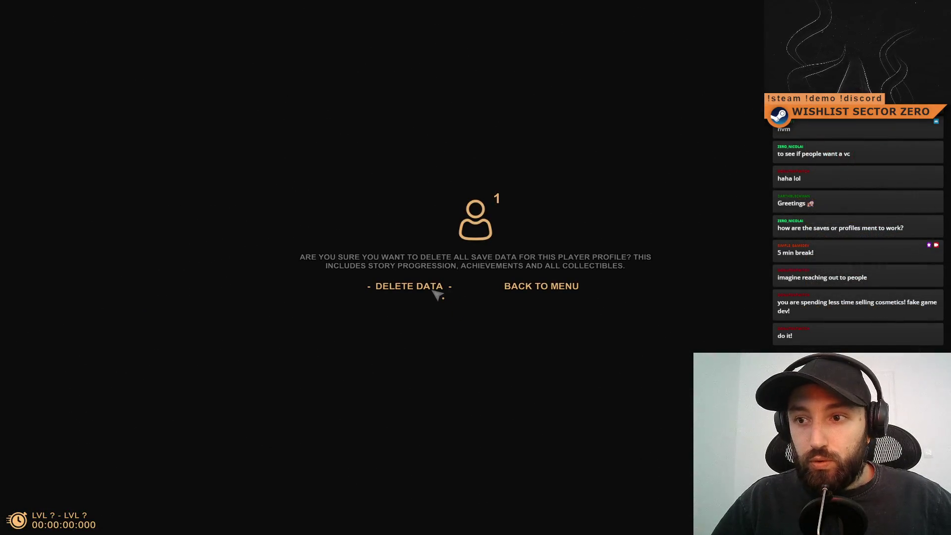
left_click(436, 291)
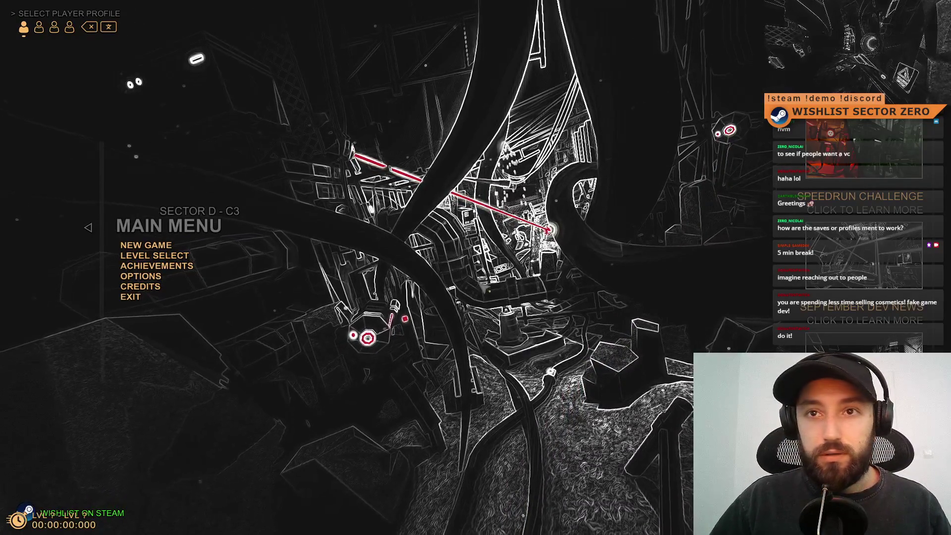
left_click(160, 279)
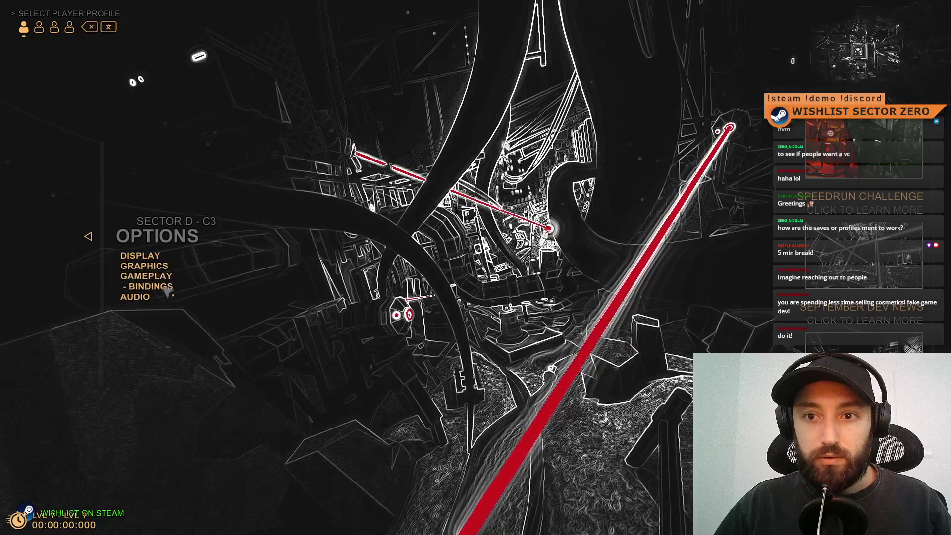
left_click(171, 276)
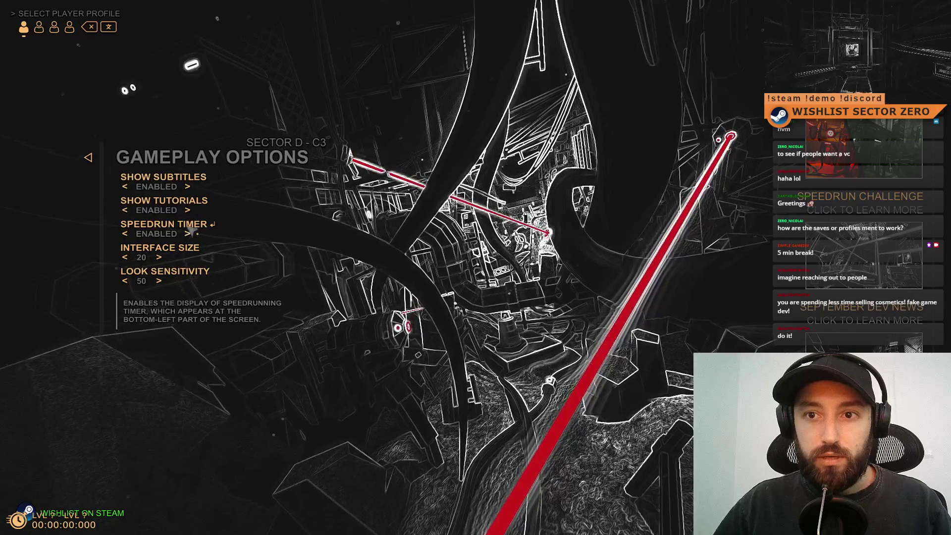
key("Escape")
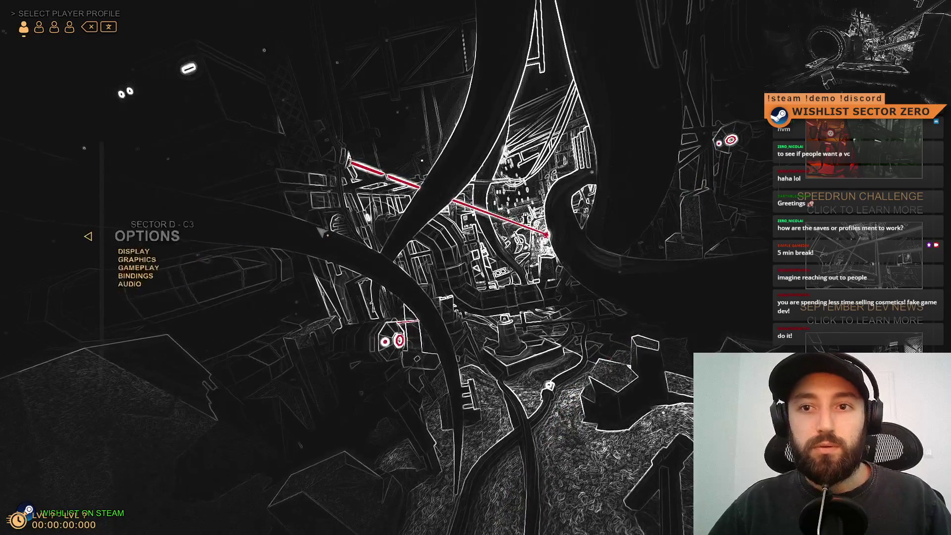
key("Escape")
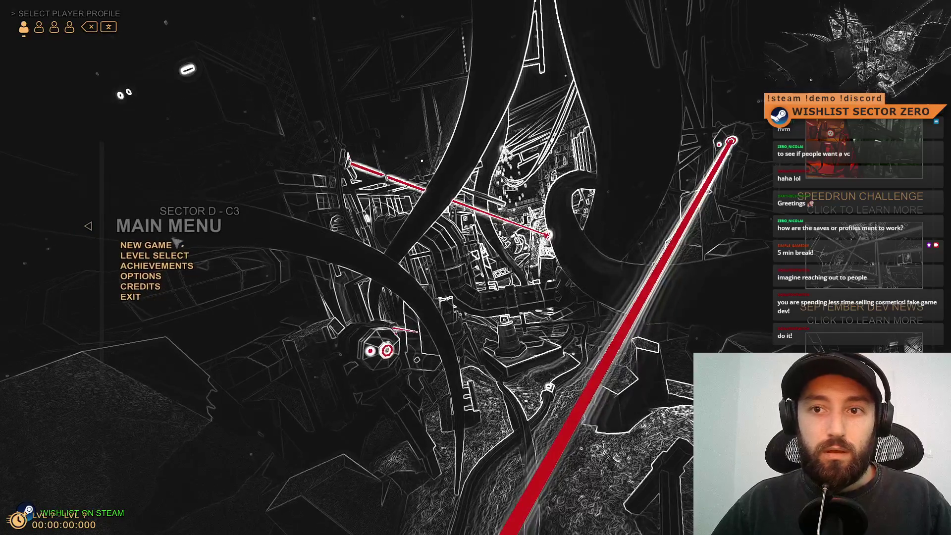